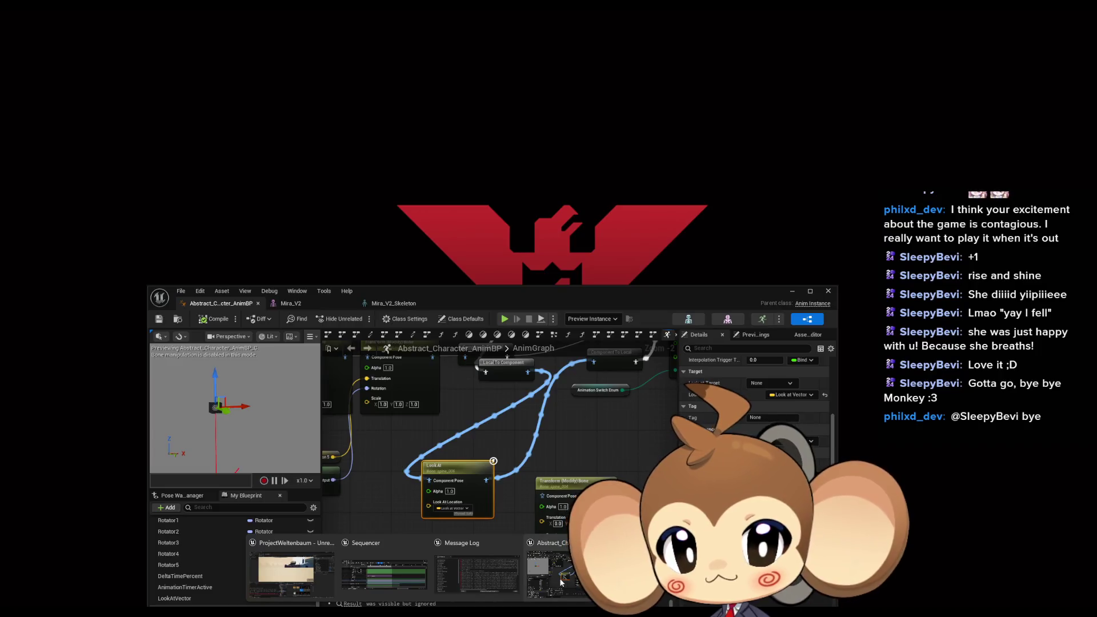
# Step: Rewind Mira's intro sequence to frame 0, start Play In Editor, and minimize Sequencer
pyautogui.click(381, 579)
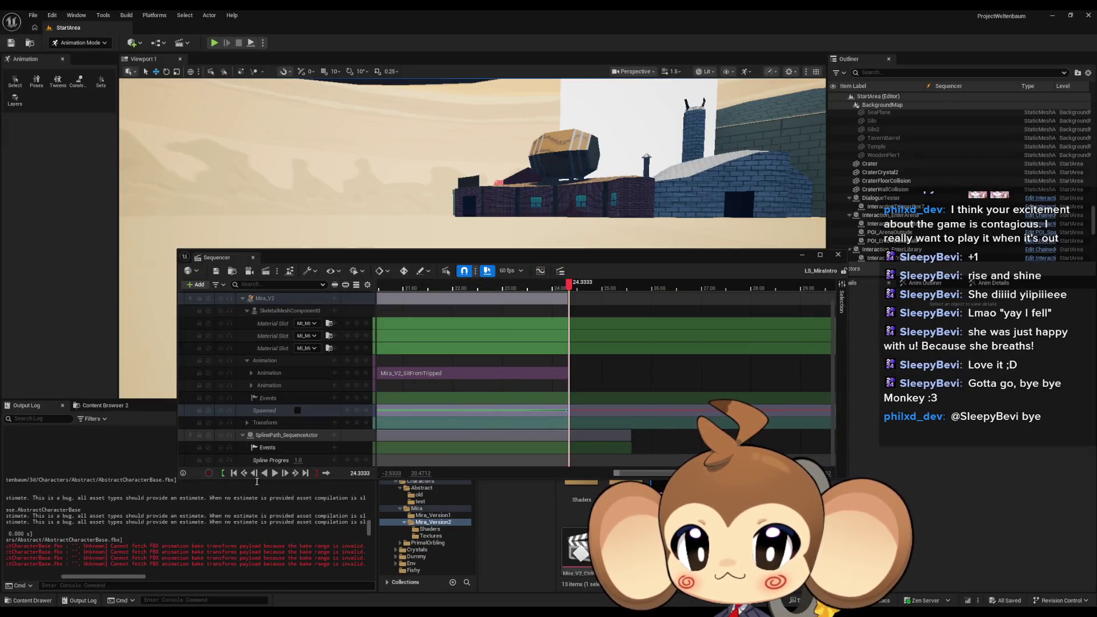
pyautogui.click(232, 473)
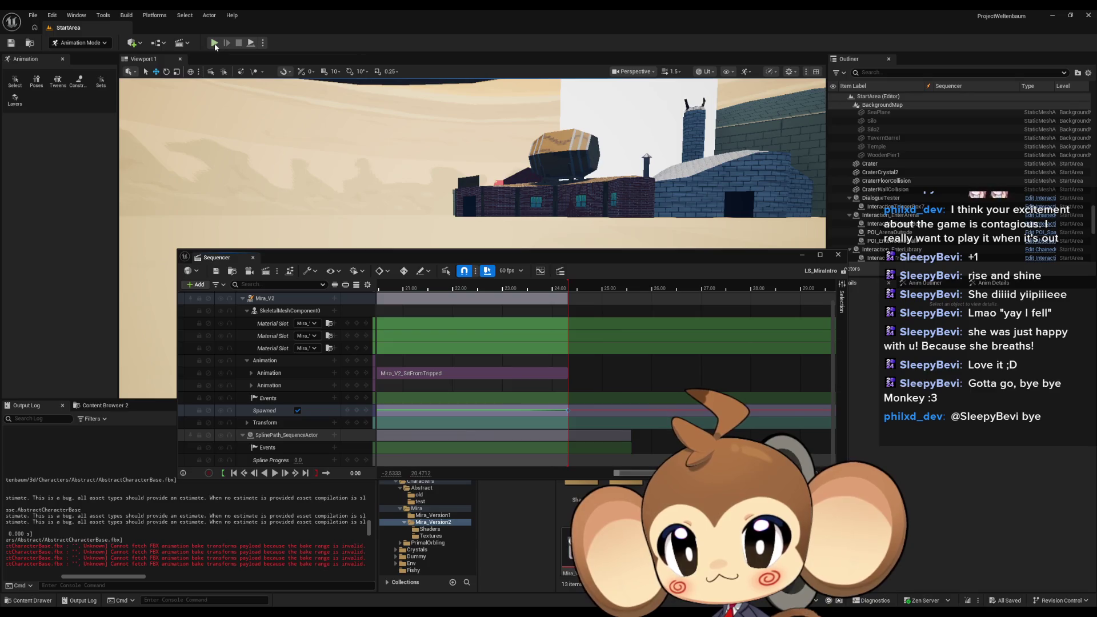
pyautogui.click(214, 43)
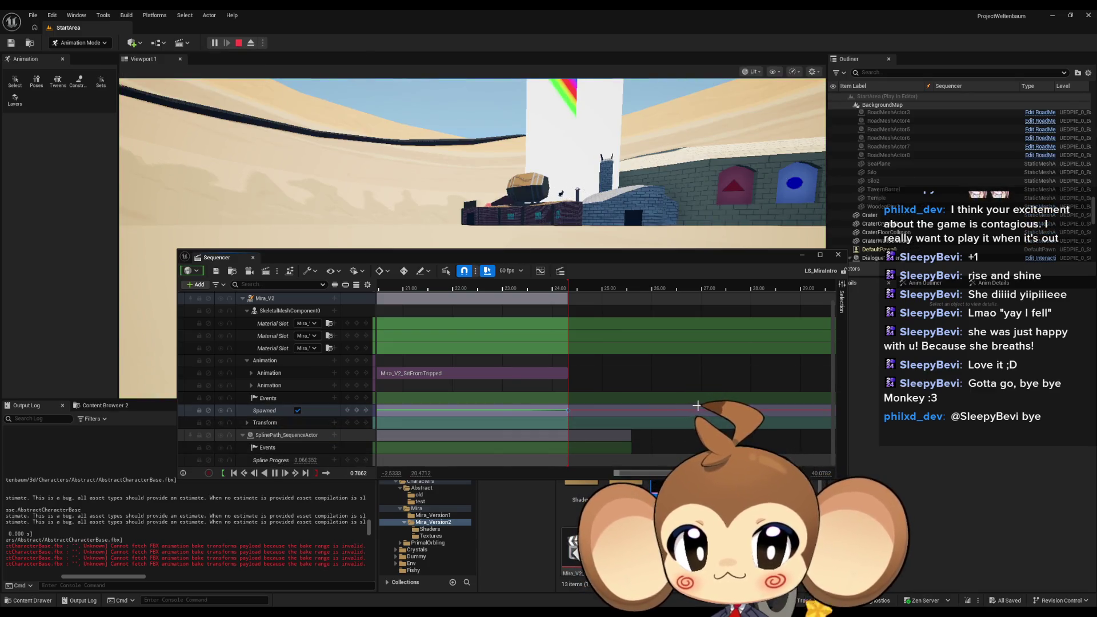
pyautogui.click(803, 256)
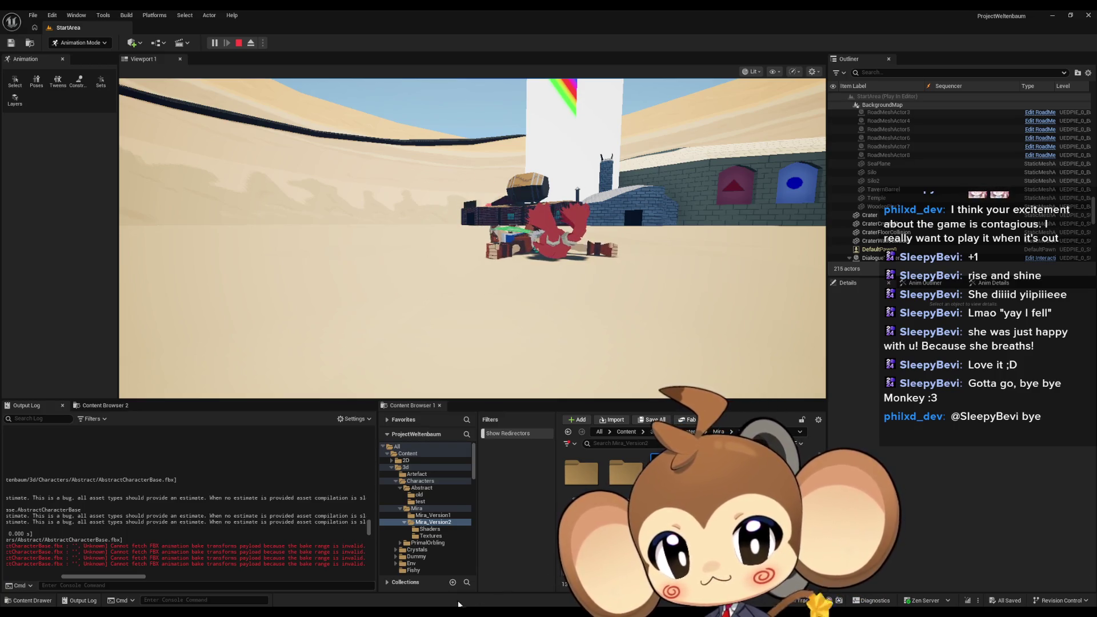
# Step: Open Mira_V2_AnimBP from the Mira_V2 mesh, review its Class Defaults, and eject from the player
pyautogui.moveTo(433, 611)
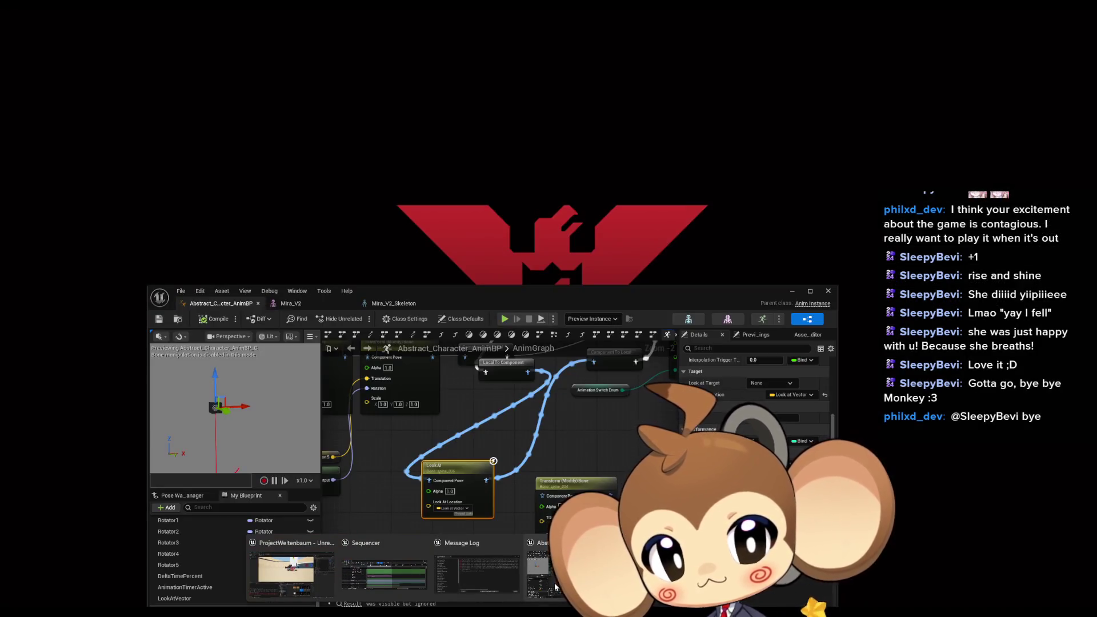
pyautogui.click(554, 582)
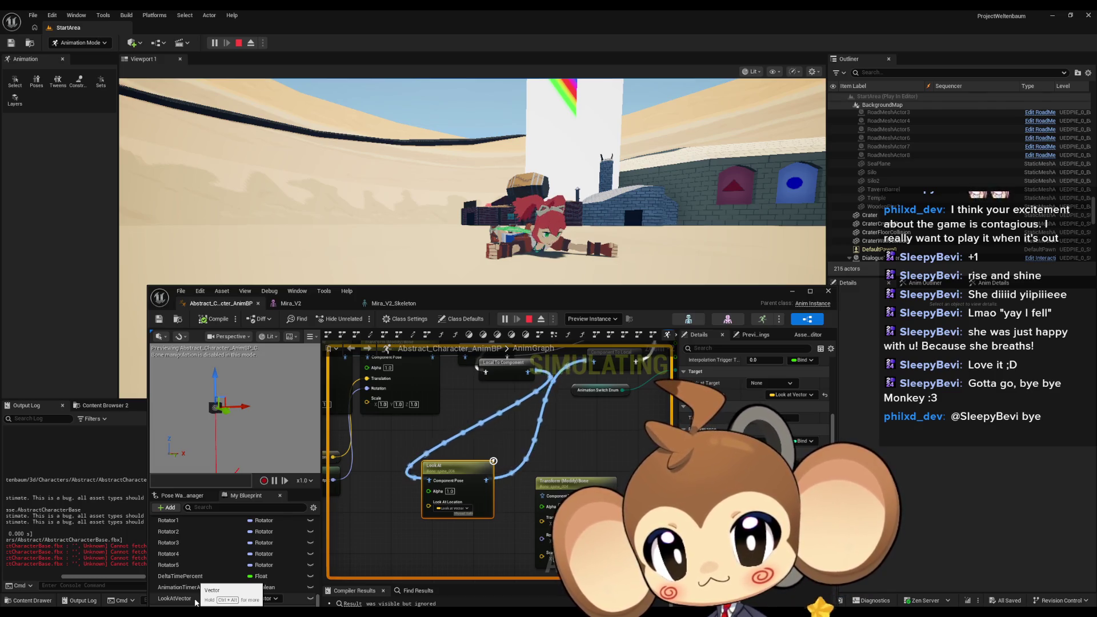
pyautogui.click(728, 318)
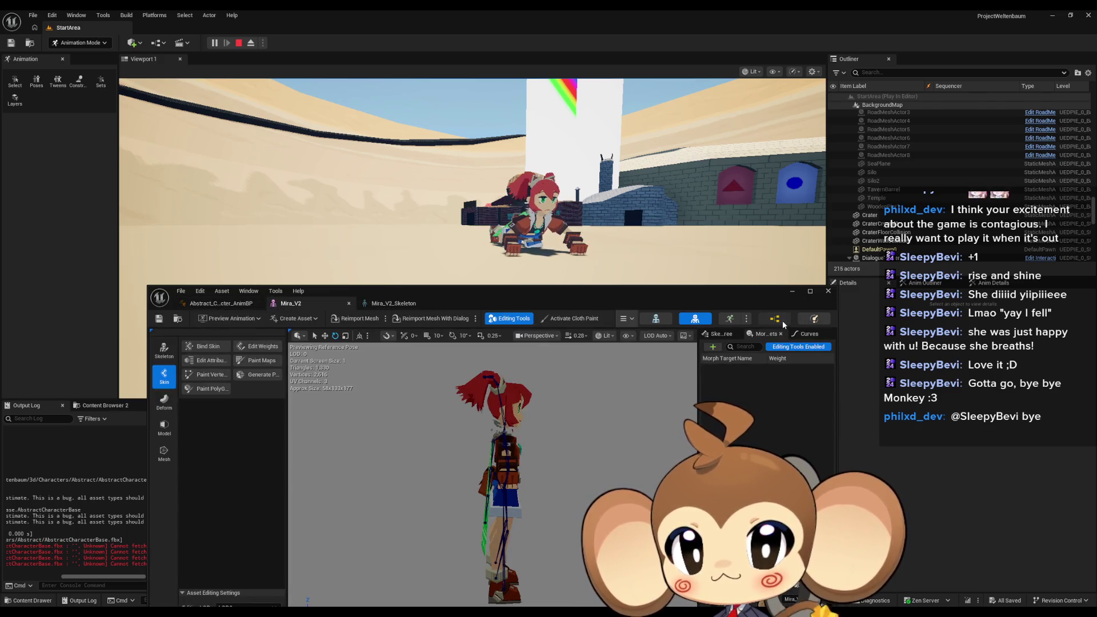
pyautogui.click(777, 319)
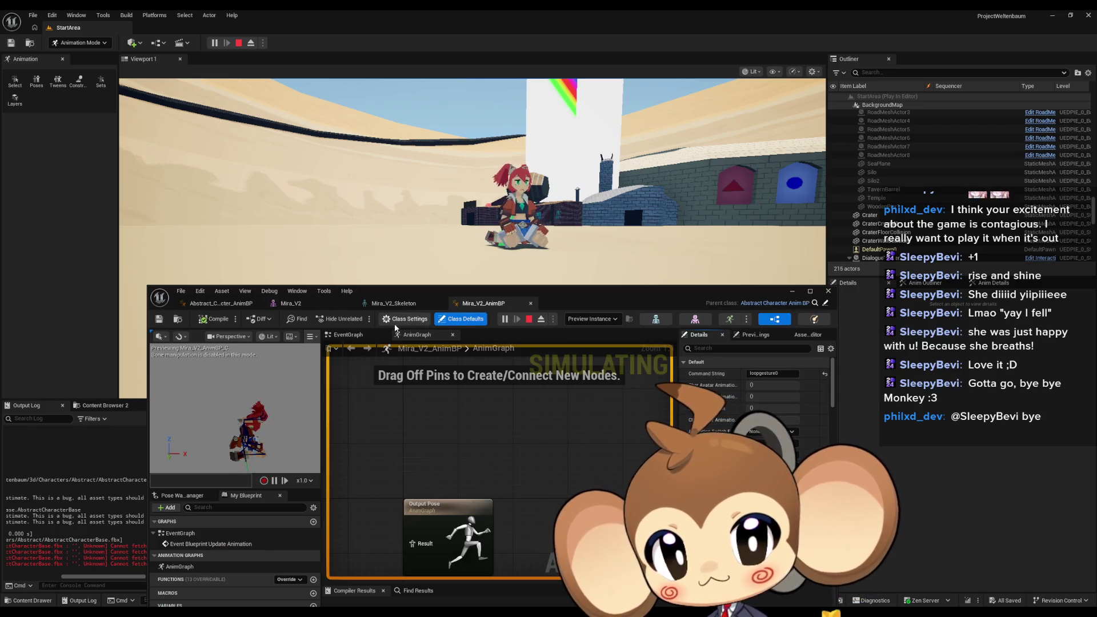
pyautogui.scroll(-8, 777, 410)
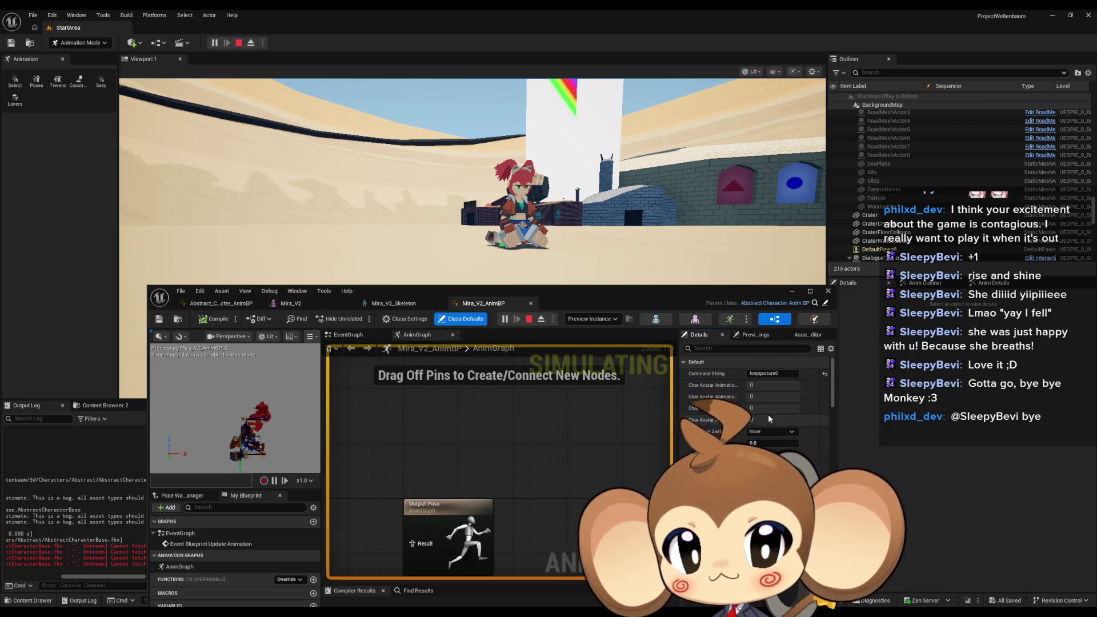
pyautogui.scroll(-3, 777, 410)
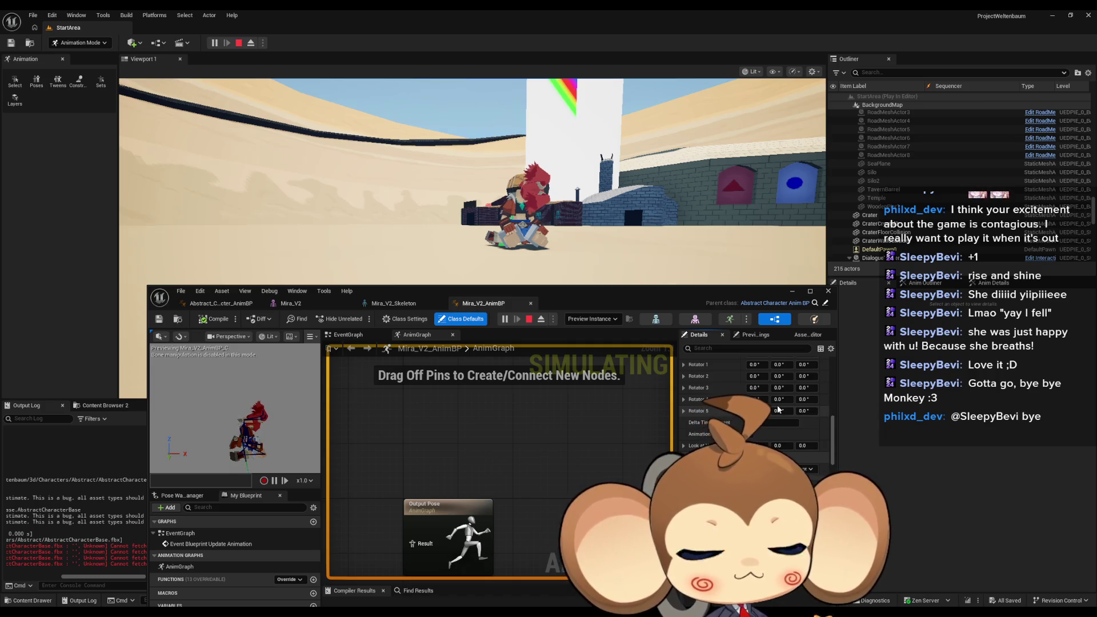
pyautogui.scroll(-1, 777, 410)
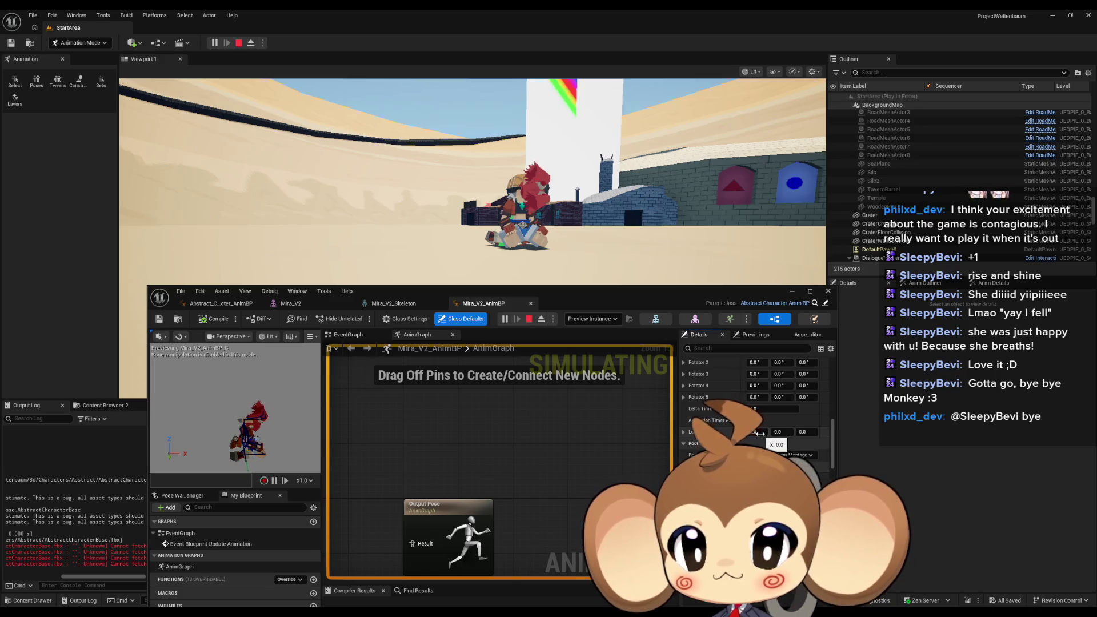
pyautogui.click(250, 42)
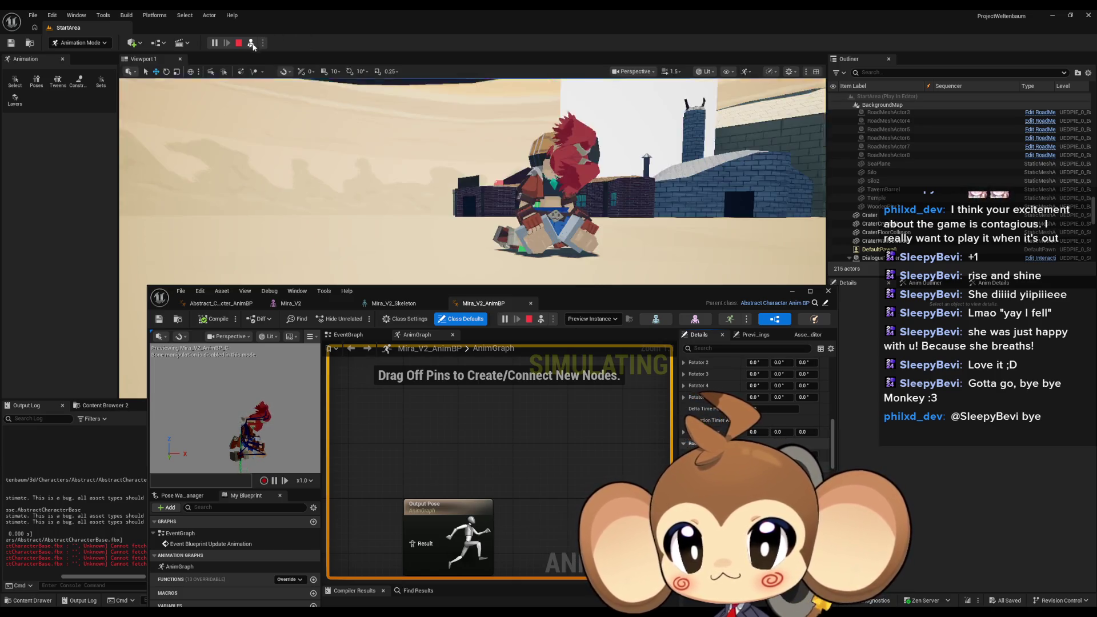
# Step: Enter the pawn sphere's location into Look At X, Y (4662.67) and Z, then compile
pyautogui.moveTo(546, 197); pyautogui.dragTo(547, 198)
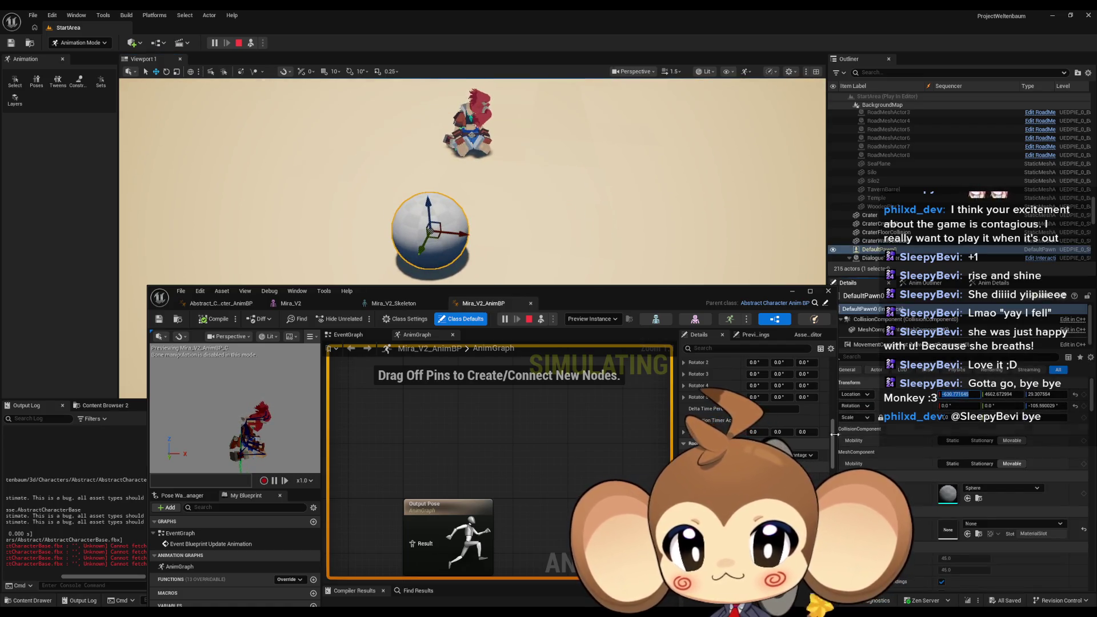
pyautogui.click(754, 432)
pyautogui.hotkey('ctrl', 'v')
pyautogui.press('Return')
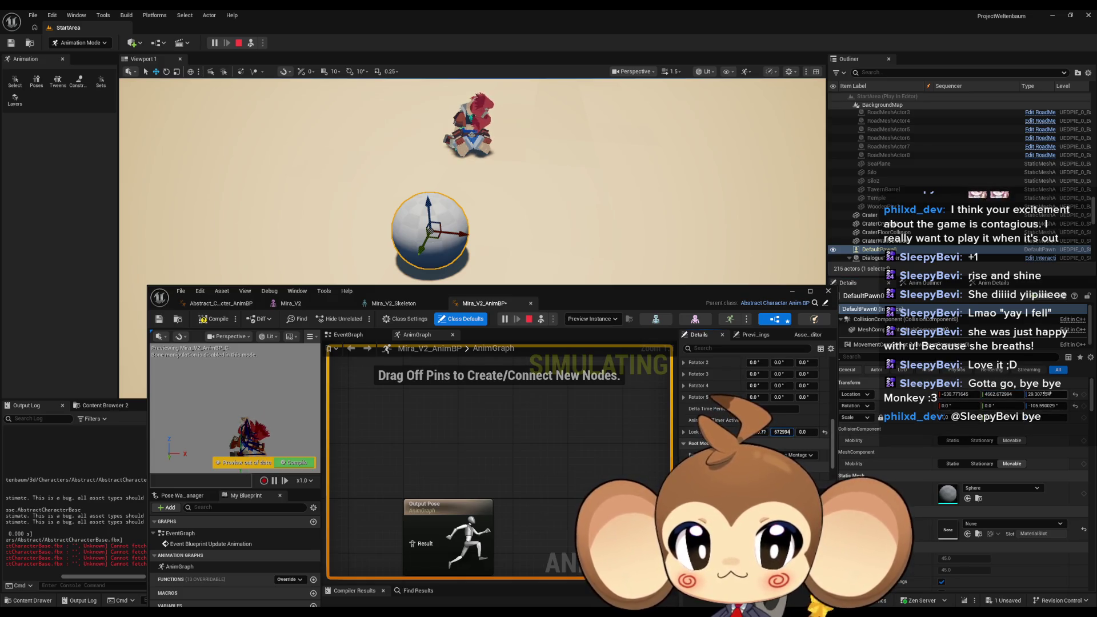
pyautogui.press('Return')
pyautogui.click(805, 432)
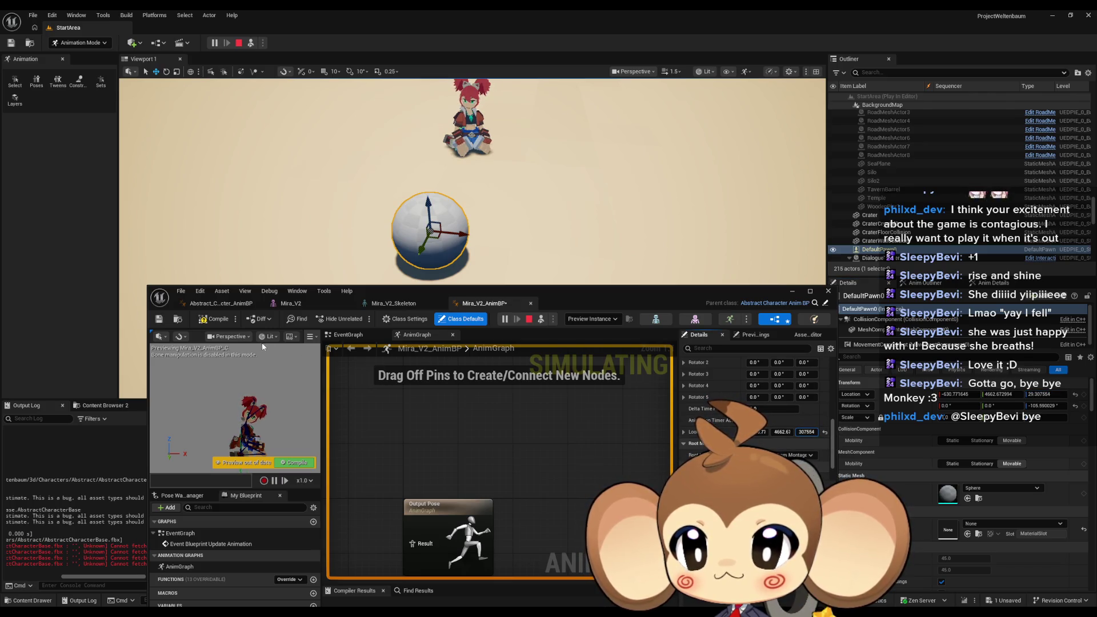
pyautogui.click(214, 320)
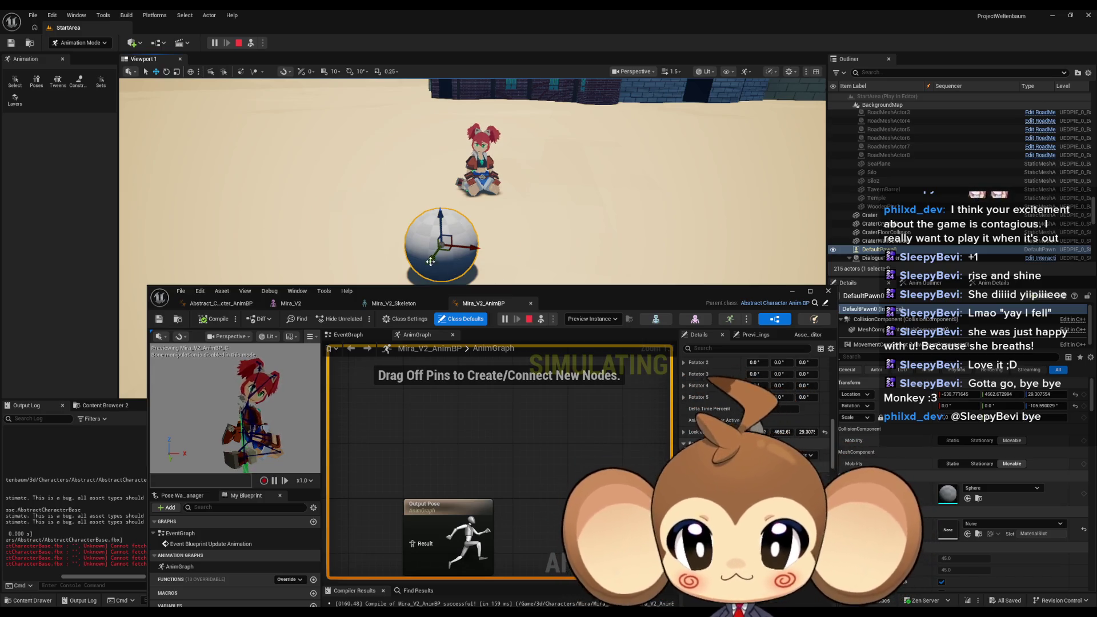
# Step: Move the pawn sphere away and copy its X and Y (4488.79851) location into Look At
pyautogui.moveTo(448, 253)
pyautogui.mouseDown()
pyautogui.moveTo(623, 235)
pyautogui.moveTo(681, 212)
pyautogui.mouseUp()
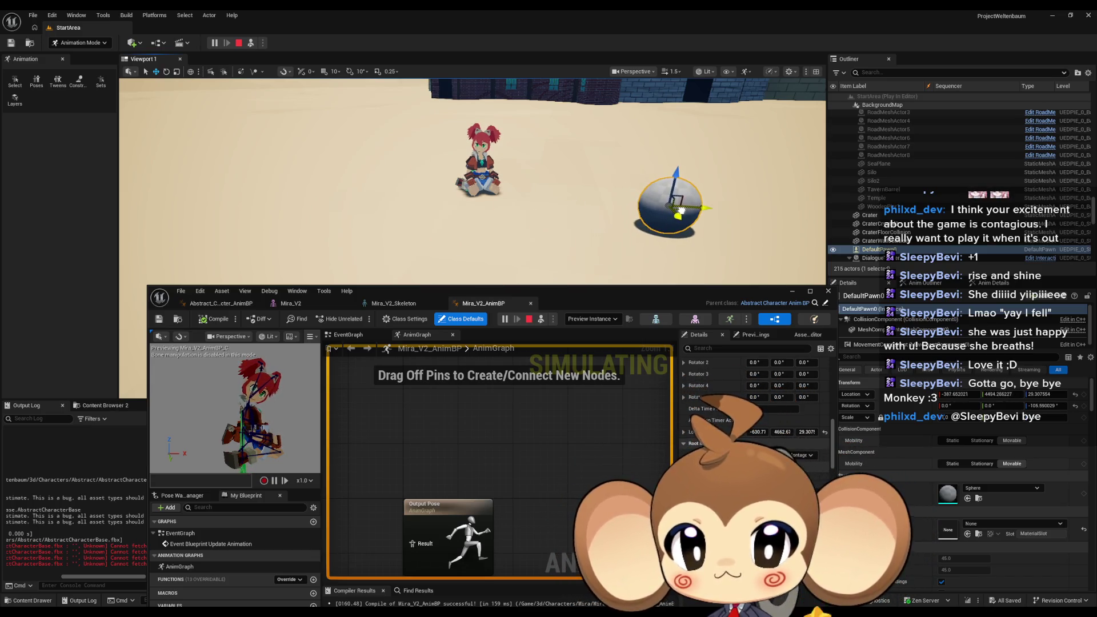
pyautogui.click(961, 394)
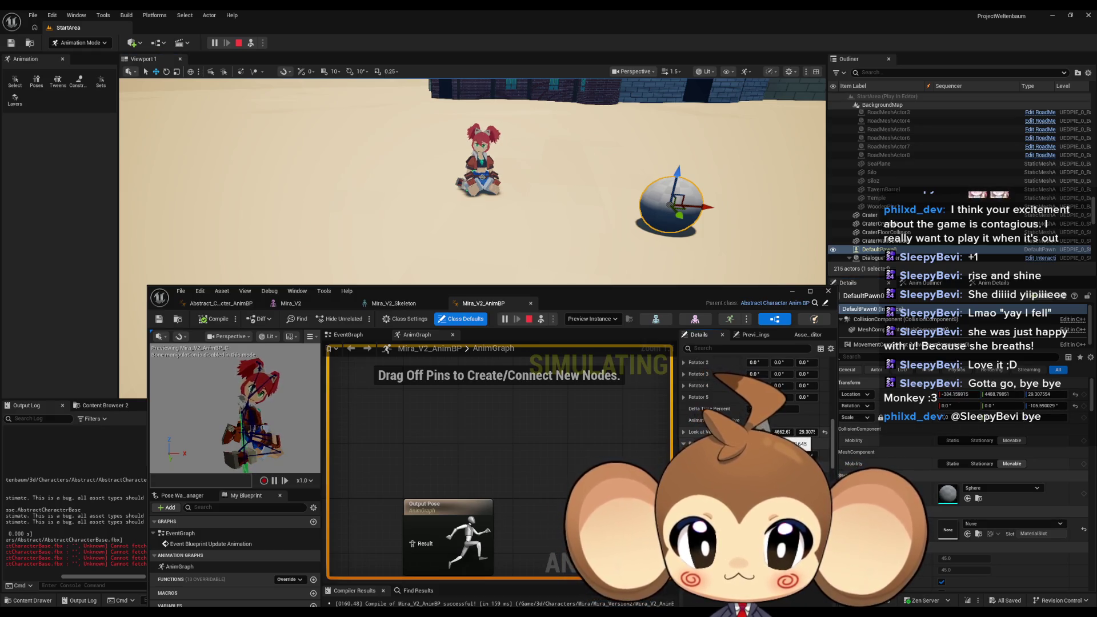
pyautogui.click(757, 432)
pyautogui.hotkey('ctrl', 'v')
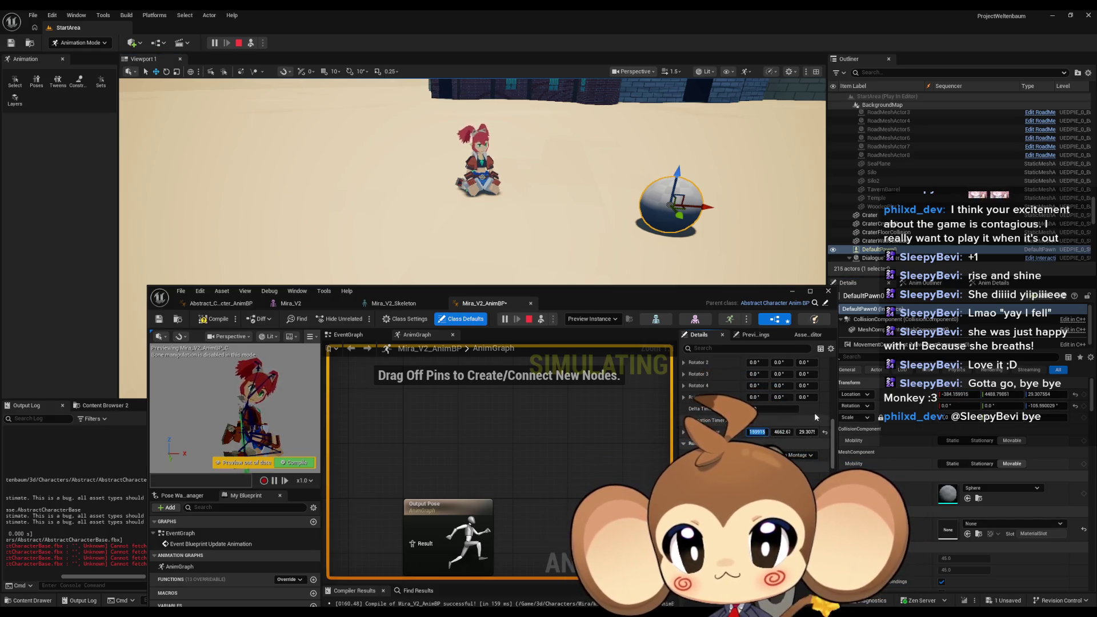
pyautogui.click(1004, 395)
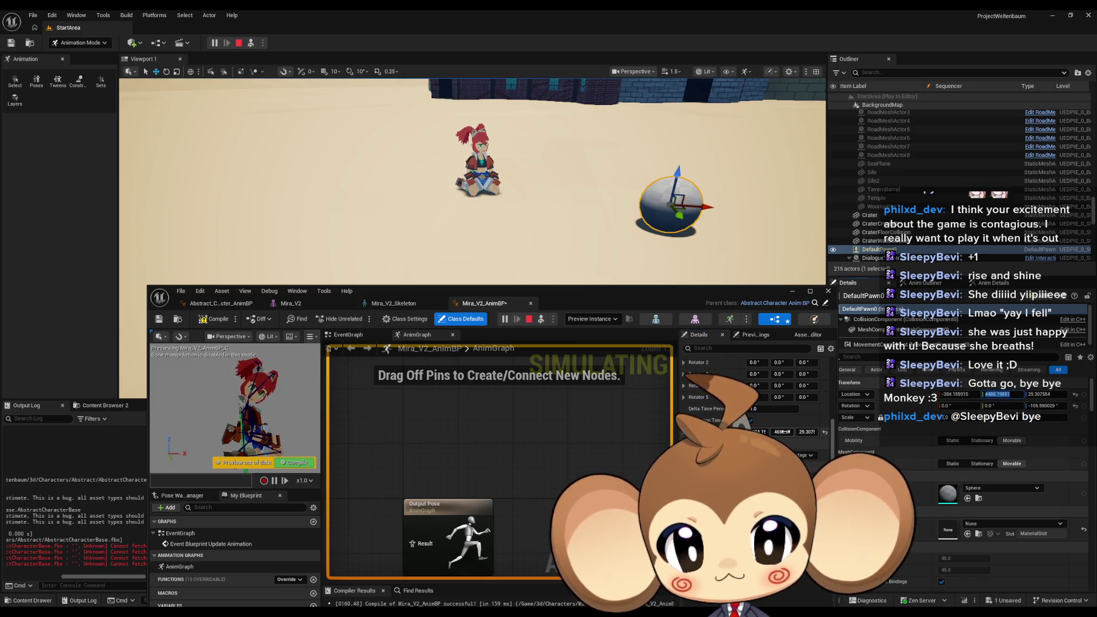
pyautogui.hotkey('ctrl', 'c')
pyautogui.click(782, 432)
pyautogui.hotkey('ctrl', 'v')
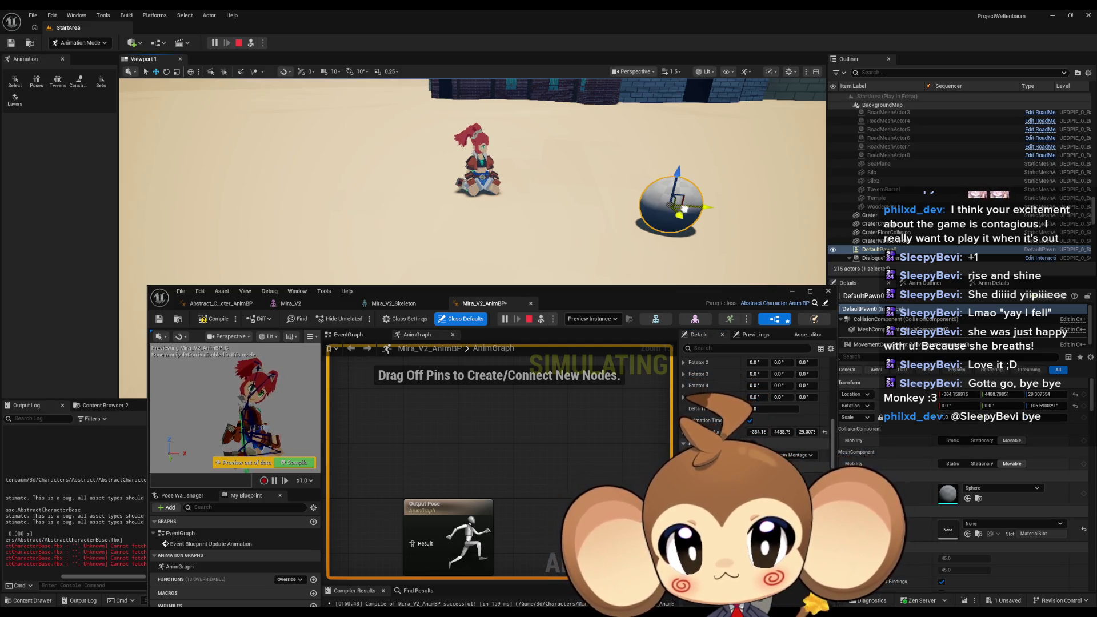
# Step: Drag the sphere around Mira: other side, raised, farther, left, lowered, then beside her
pyautogui.moveTo(690, 213)
pyautogui.mouseDown()
pyautogui.moveTo(409, 220)
pyautogui.moveTo(324, 191)
pyautogui.mouseUp()
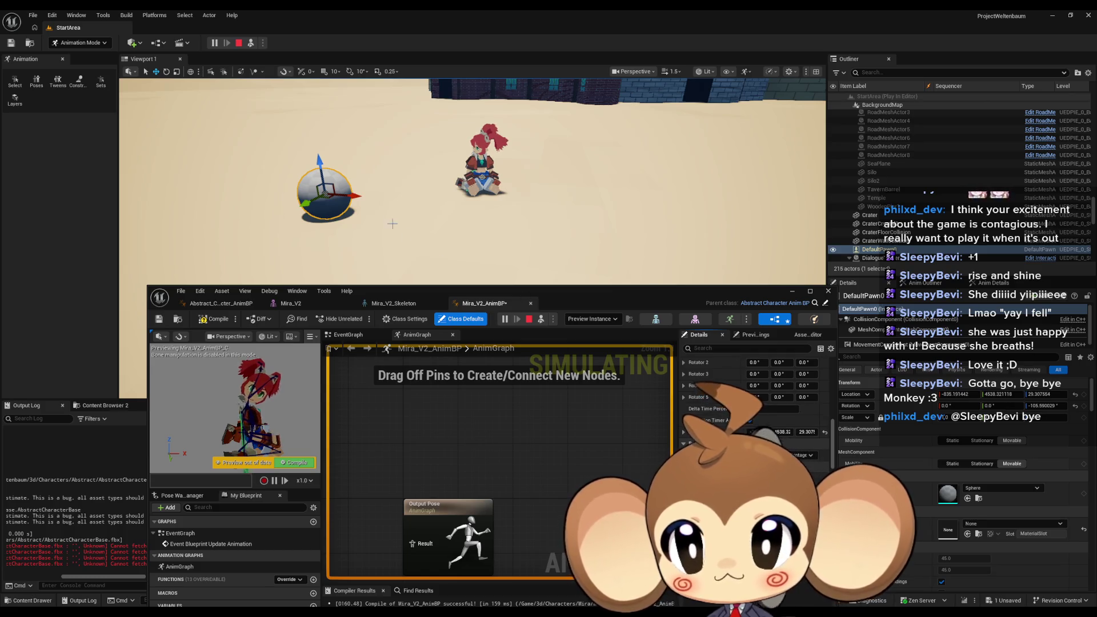
pyautogui.moveTo(317, 160); pyautogui.dragTo(309, 98)
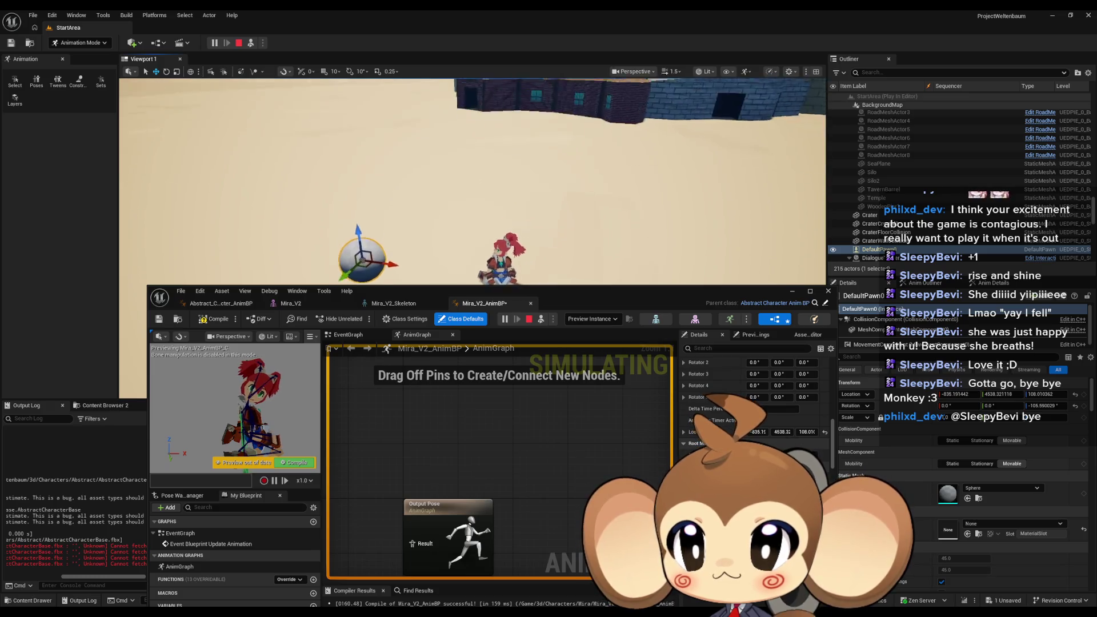
pyautogui.moveTo(366, 228)
pyautogui.mouseDown()
pyautogui.moveTo(493, 234)
pyautogui.moveTo(523, 131)
pyautogui.mouseUp()
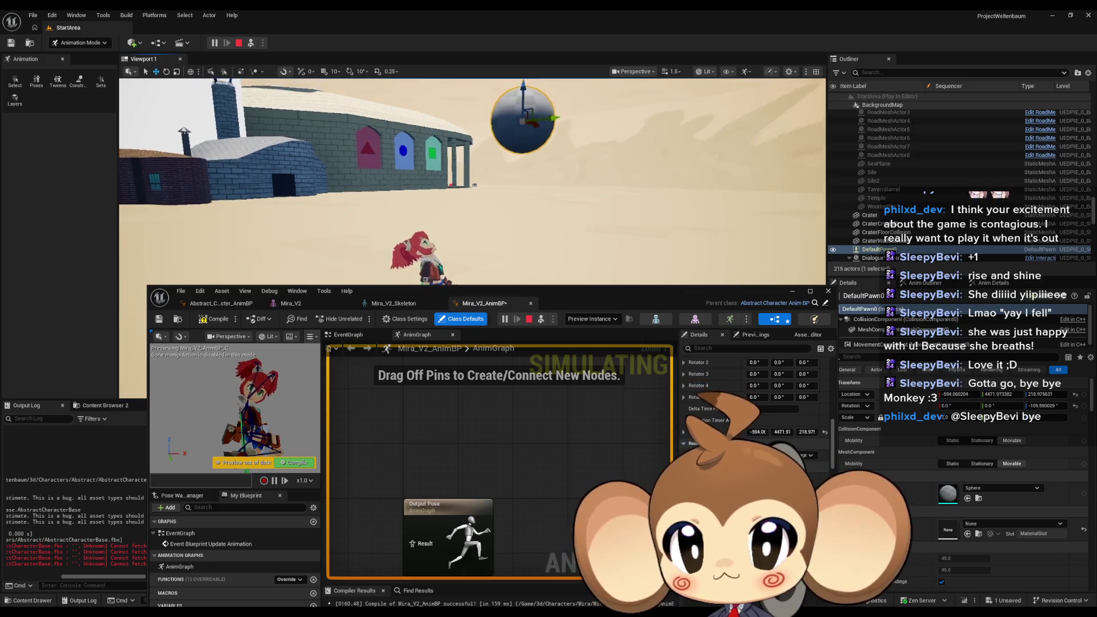
pyautogui.moveTo(516, 158); pyautogui.dragTo(340, 171)
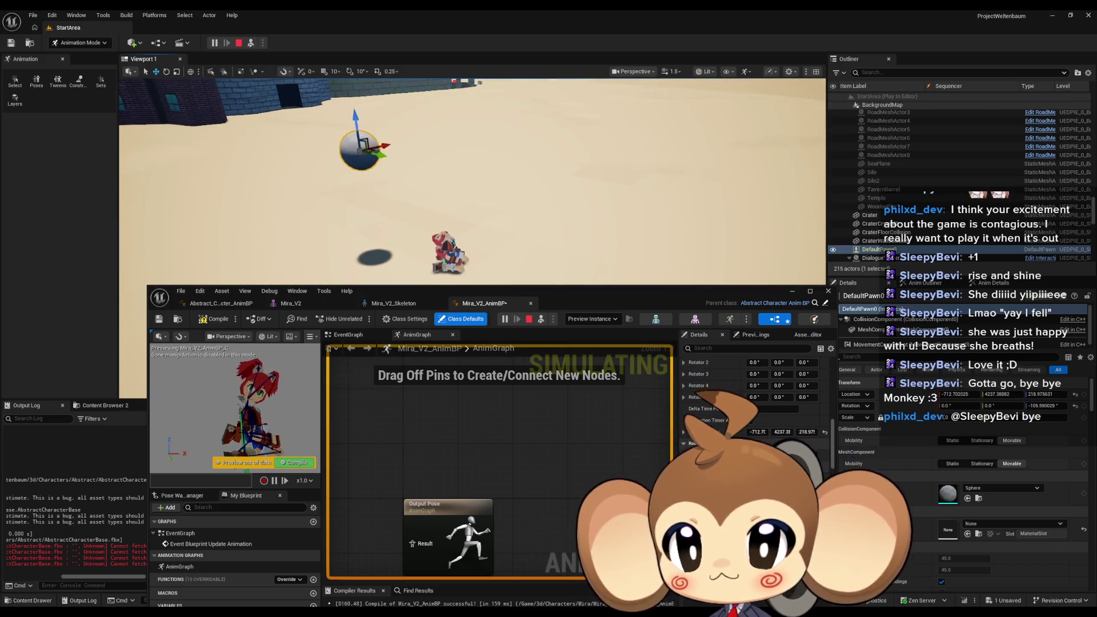
pyautogui.moveTo(361, 121); pyautogui.dragTo(376, 223)
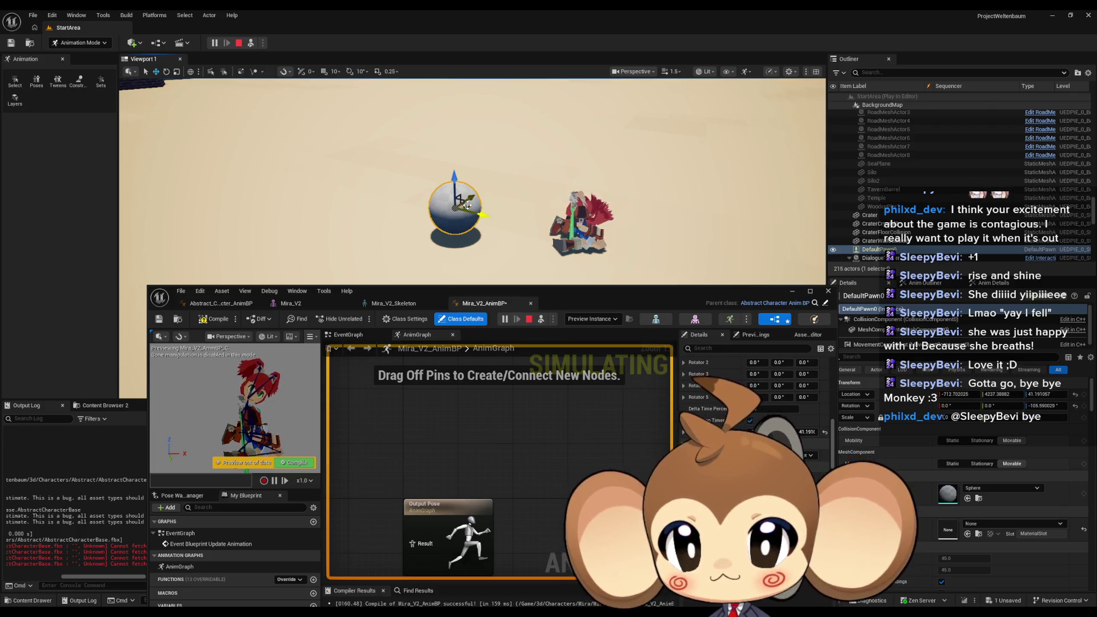
pyautogui.moveTo(468, 205); pyautogui.dragTo(736, 203)
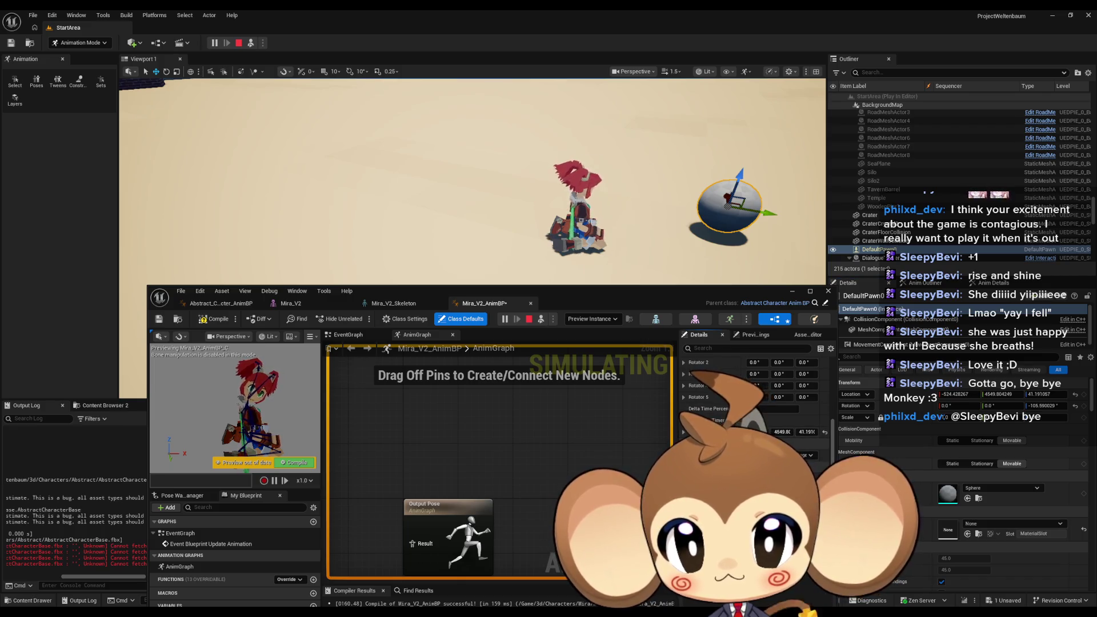
pyautogui.scroll(5, 683, 176)
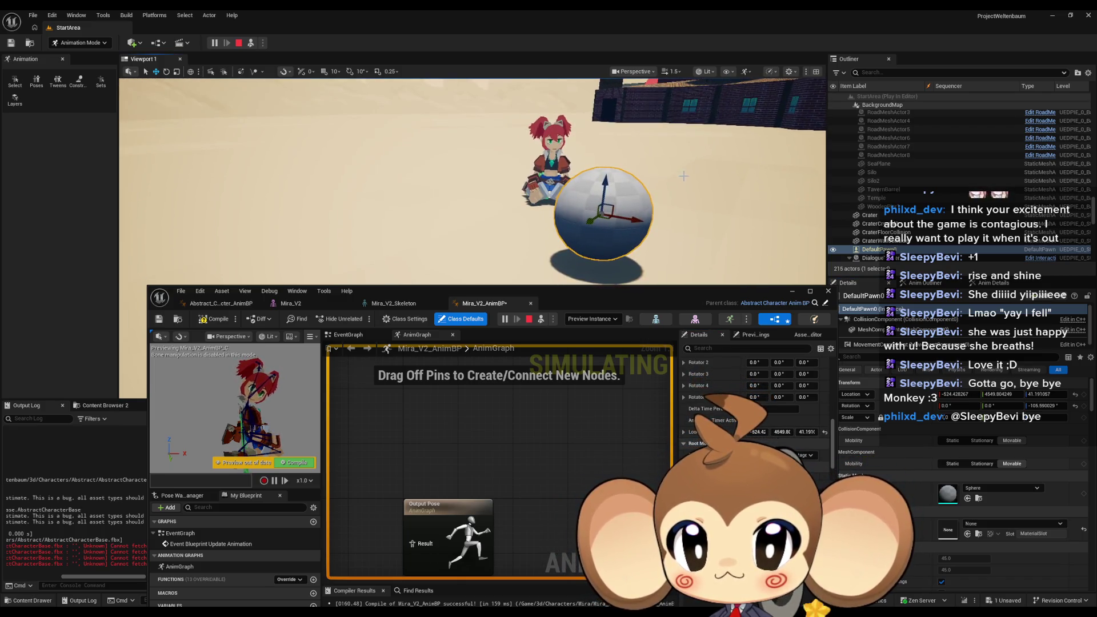
pyautogui.moveTo(687, 188)
pyautogui.mouseDown()
pyautogui.moveTo(720, 192)
pyautogui.moveTo(725, 177)
pyautogui.moveTo(677, 198)
pyautogui.mouseUp()
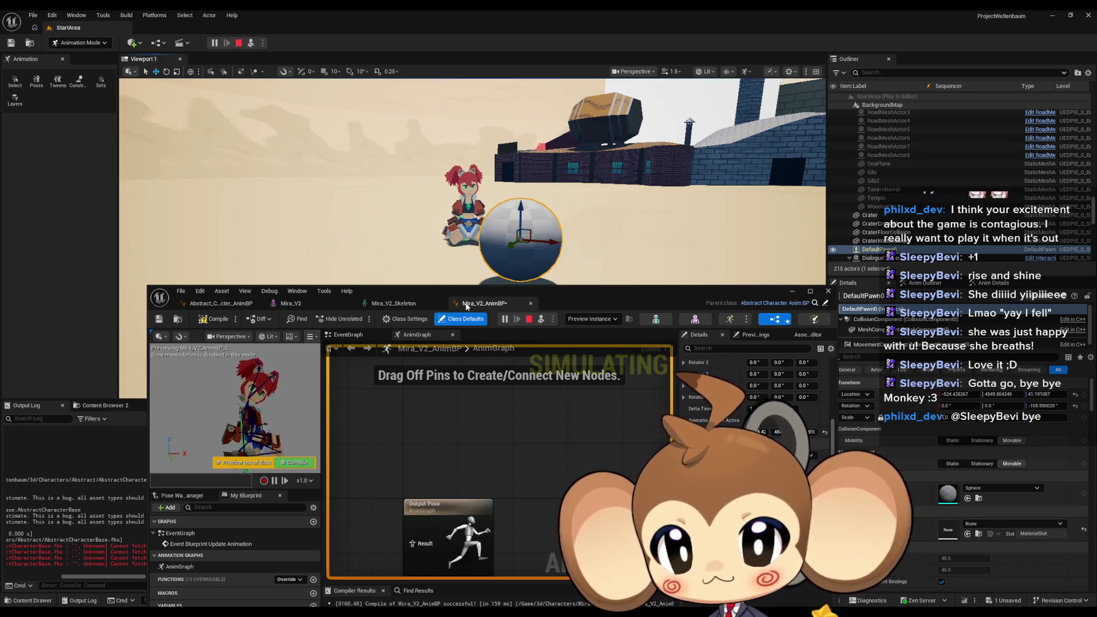
pyautogui.click(221, 304)
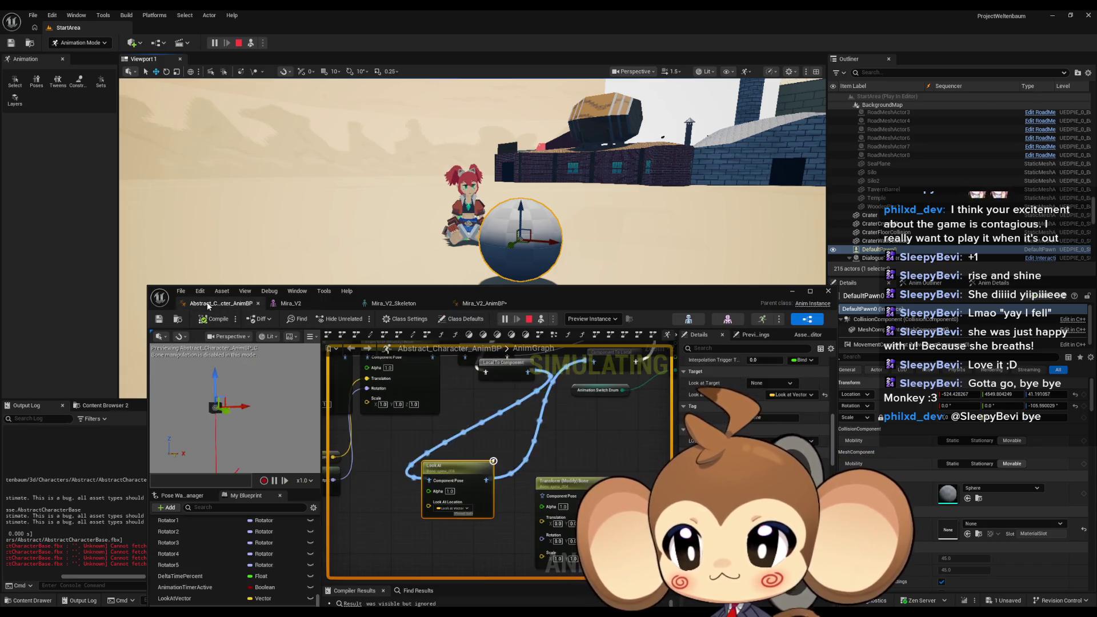
# Step: Set the Transform (Modify) Bone node's Bone to Modify to spine_006
pyautogui.moveTo(554, 453)
pyautogui.mouseDown()
pyautogui.moveTo(542, 396)
pyautogui.moveTo(548, 438)
pyautogui.mouseUp()
pyautogui.click(545, 442)
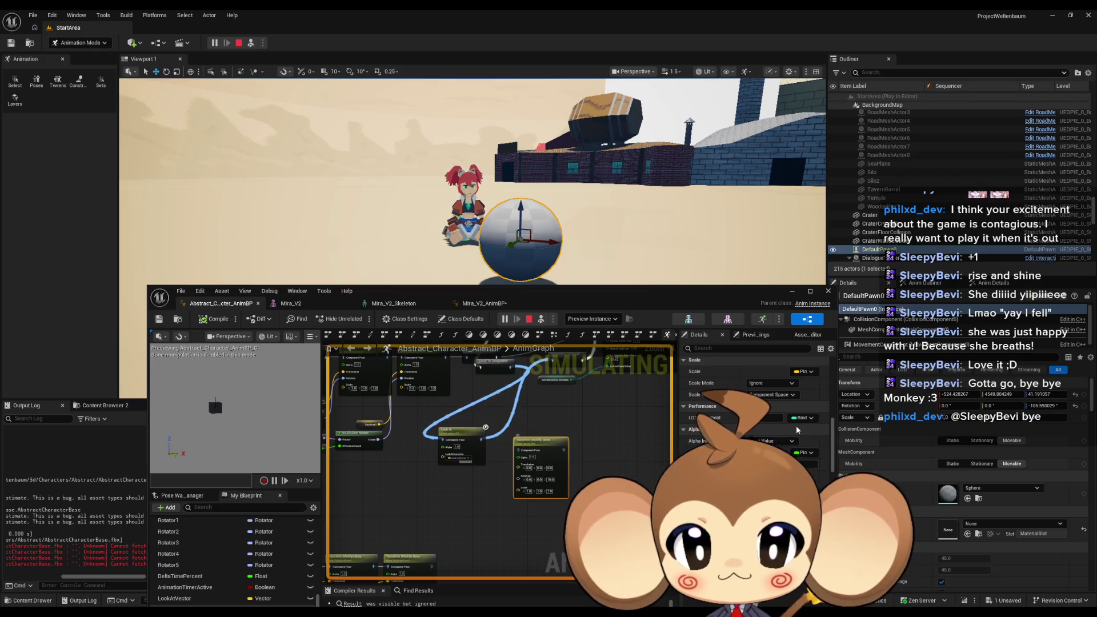
pyautogui.scroll(3, 791, 437)
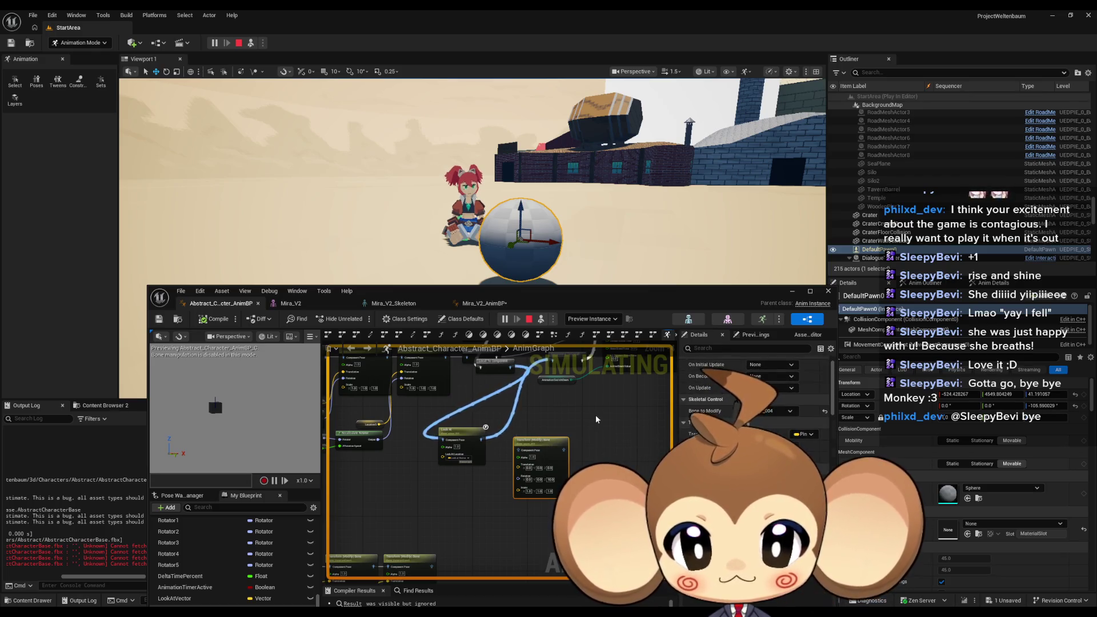
pyautogui.scroll(3, 596, 419)
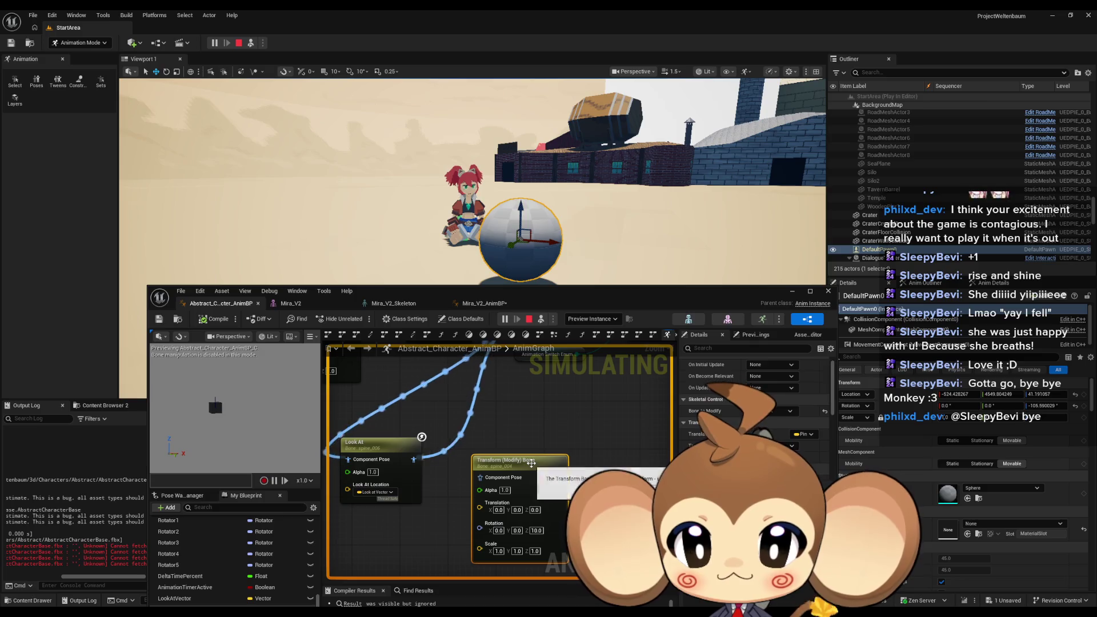
pyautogui.click(531, 463)
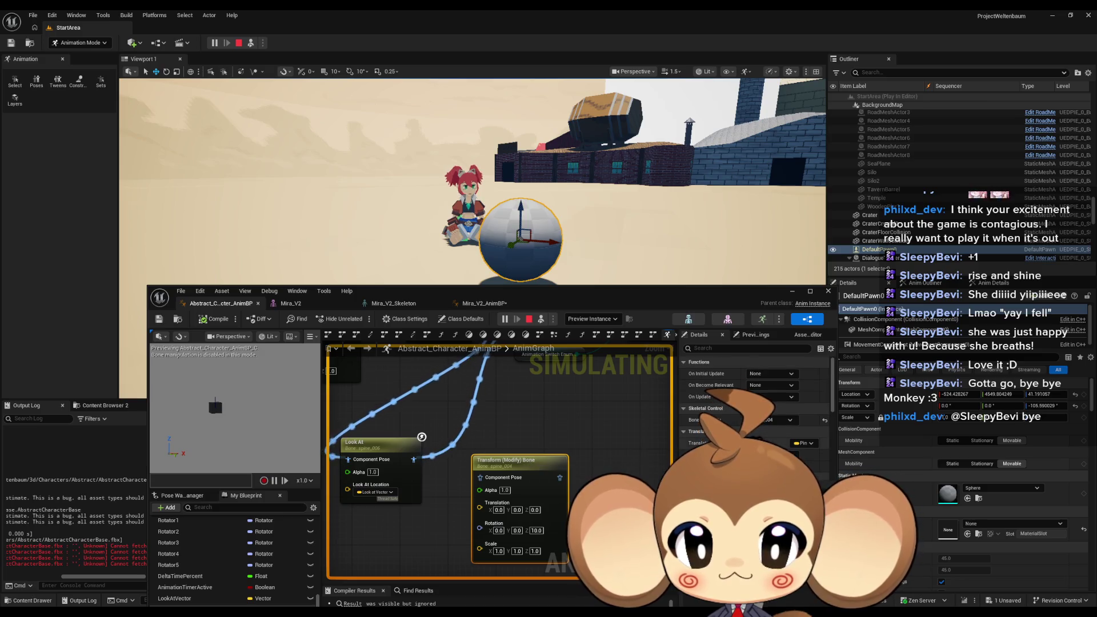
pyautogui.click(787, 420)
pyautogui.click(778, 302)
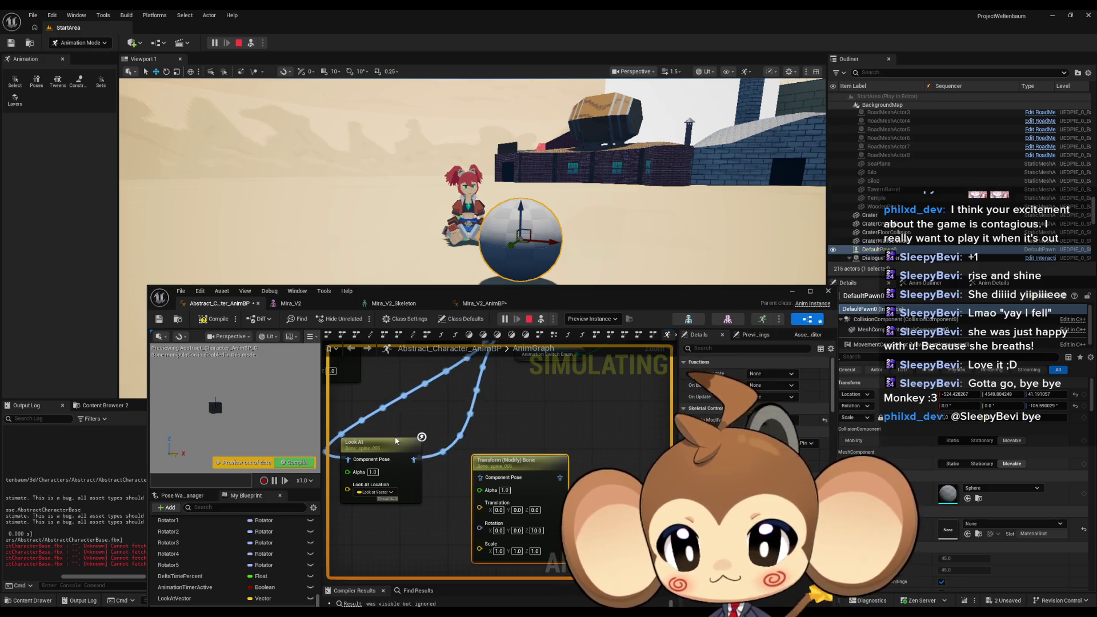
# Step: Reset the Transform (Modify) Bone node's Rotation Z to 0
pyautogui.click(396, 440)
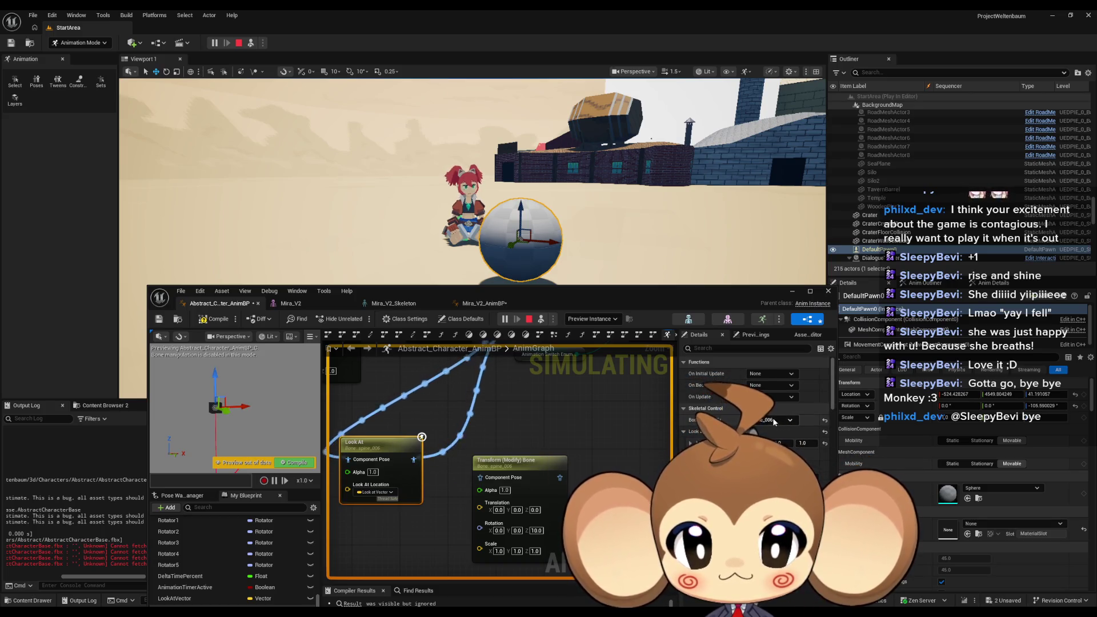
pyautogui.click(501, 426)
pyautogui.moveTo(547, 444)
pyautogui.mouseDown()
pyautogui.moveTo(570, 451)
pyautogui.moveTo(600, 494)
pyautogui.moveTo(550, 404)
pyautogui.mouseUp()
pyautogui.scroll(3, 412, 444)
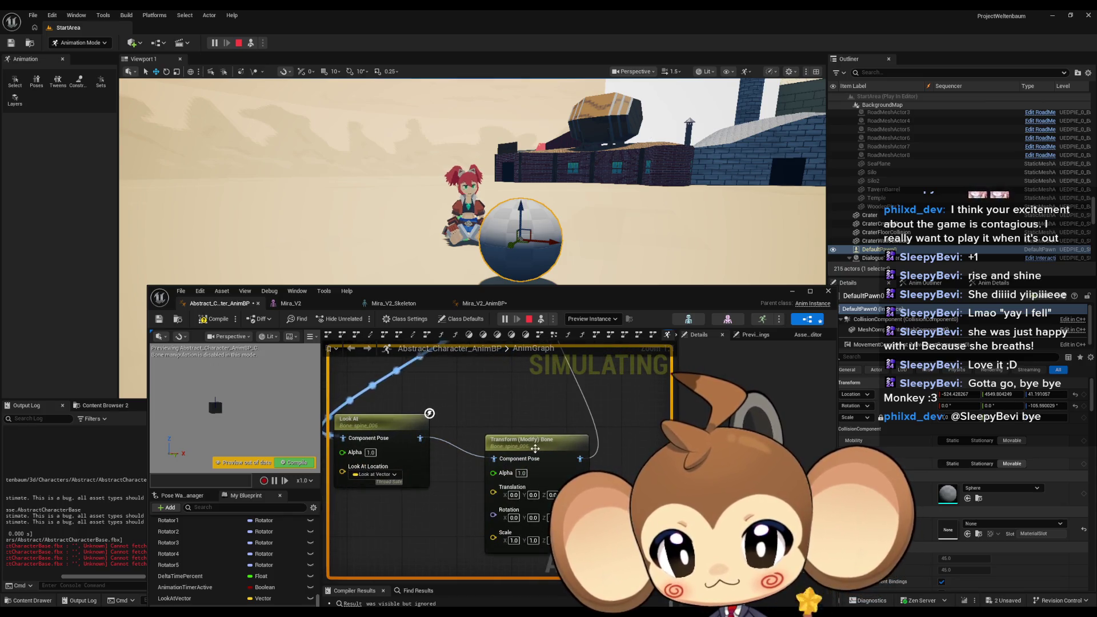
pyautogui.click(534, 439)
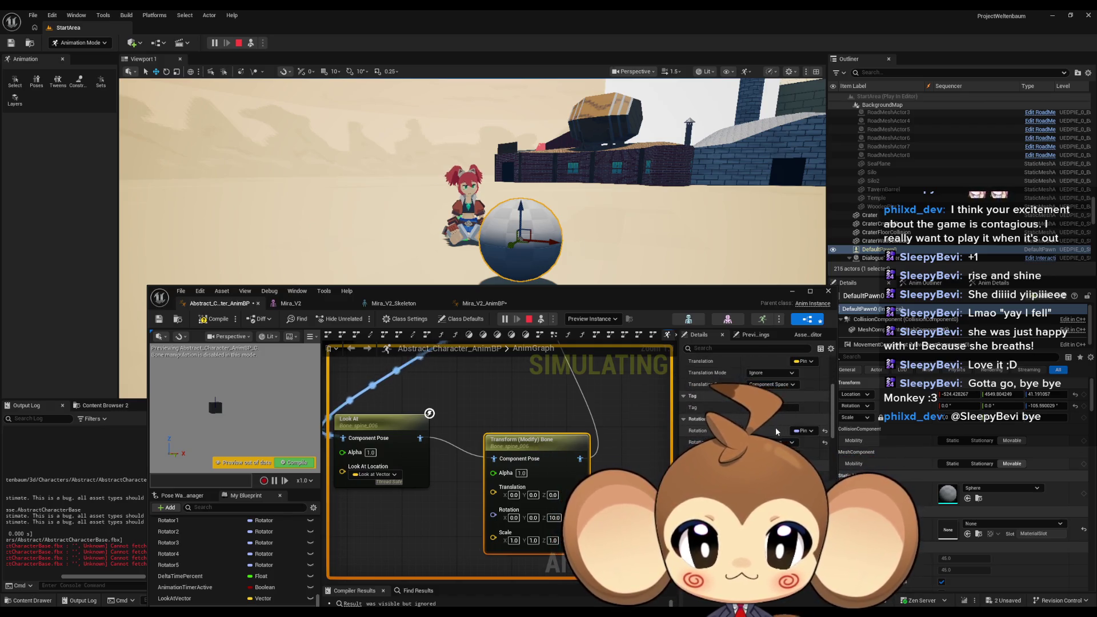
pyautogui.scroll(-1, 783, 431)
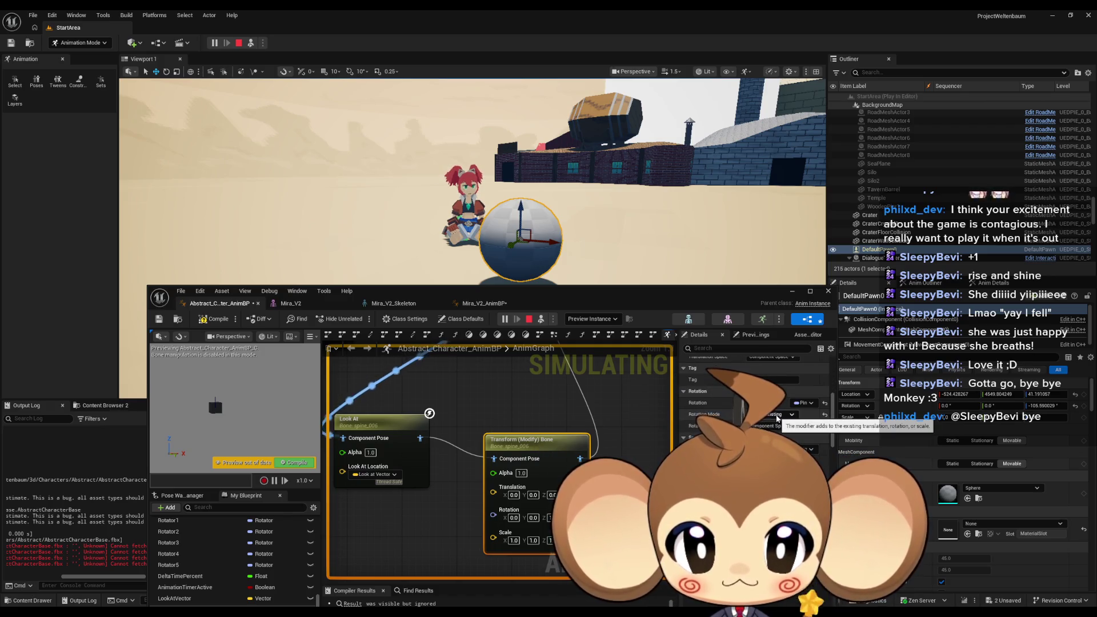
pyautogui.moveTo(525, 412); pyautogui.dragTo(520, 396)
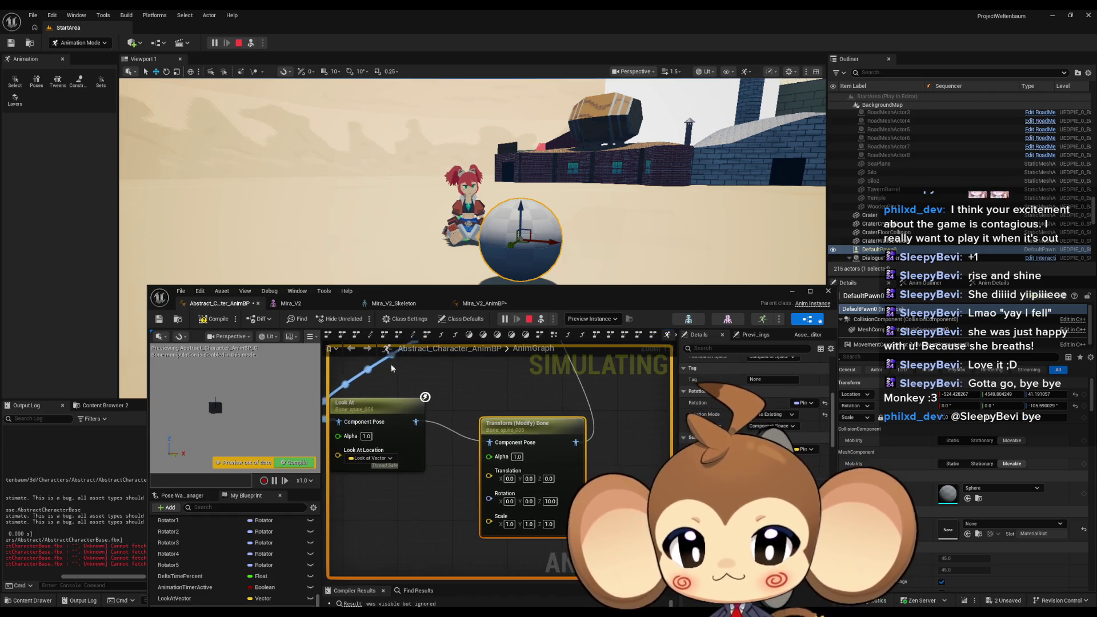
pyautogui.click(550, 501)
pyautogui.write('0')
pyautogui.press('Return')
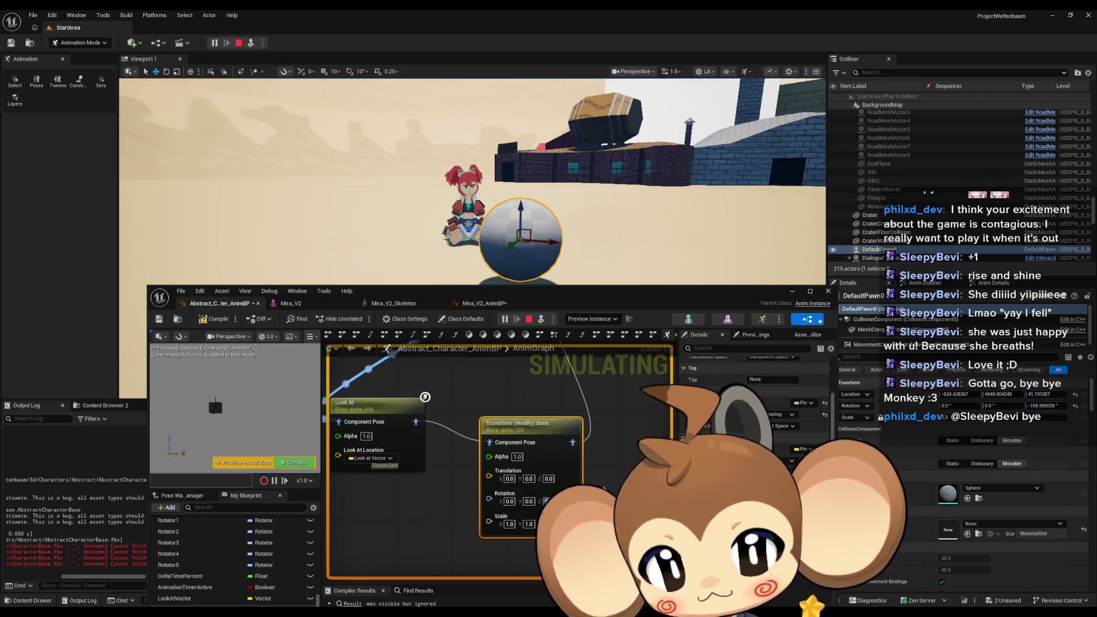
# Step: Preview a 20° Z rotation on spine_006 with a compile, then reset Z to 0
pyautogui.click(216, 318)
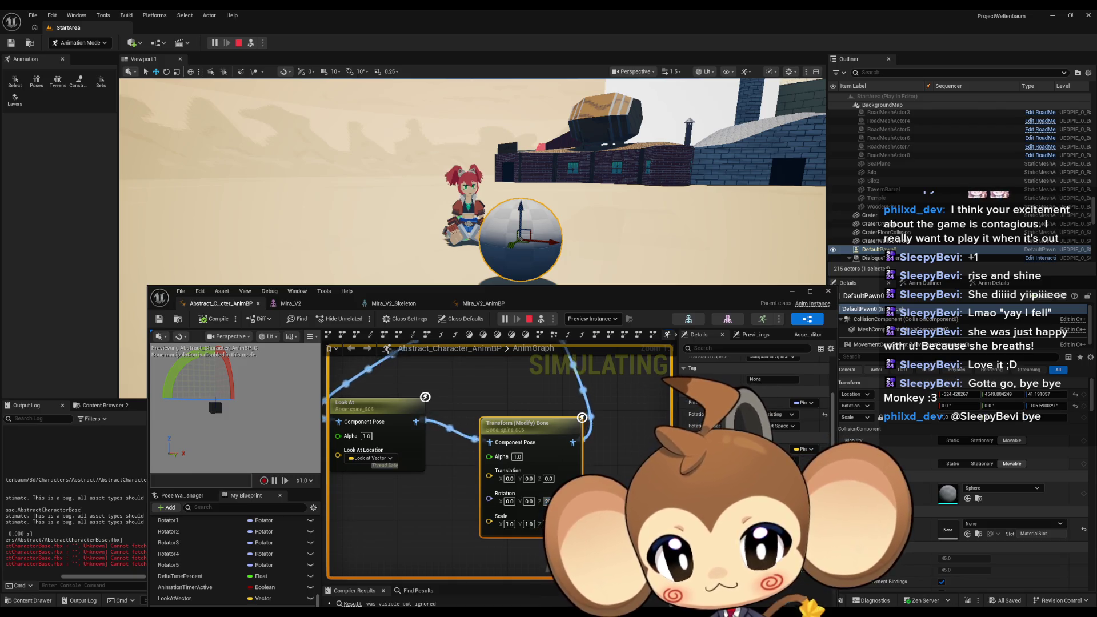
pyautogui.write('20')
pyautogui.press('Return')
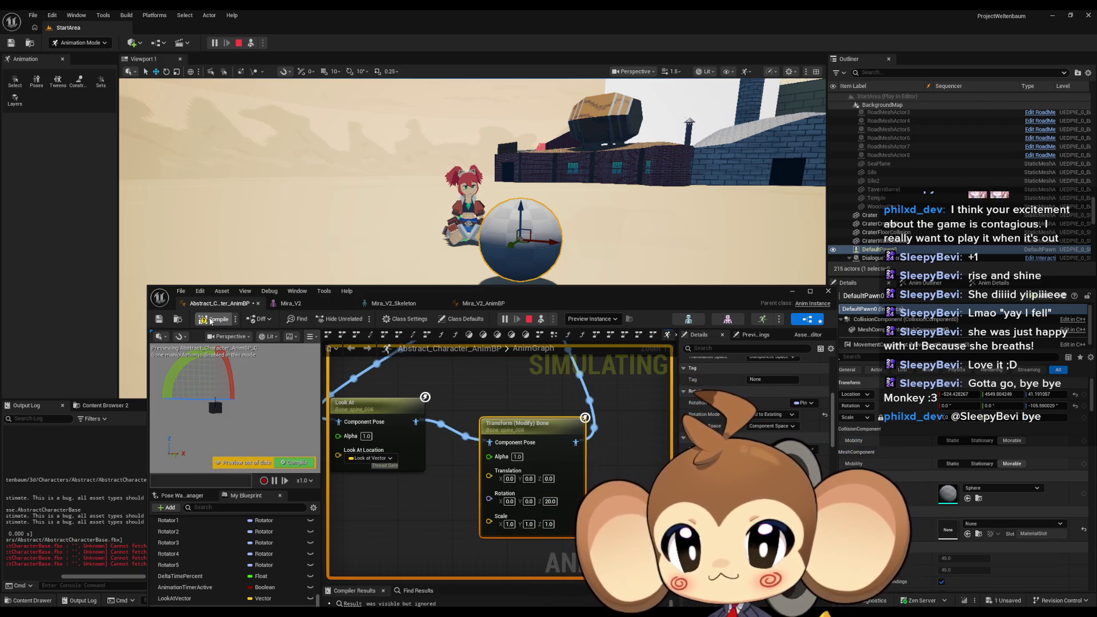
pyautogui.click(210, 320)
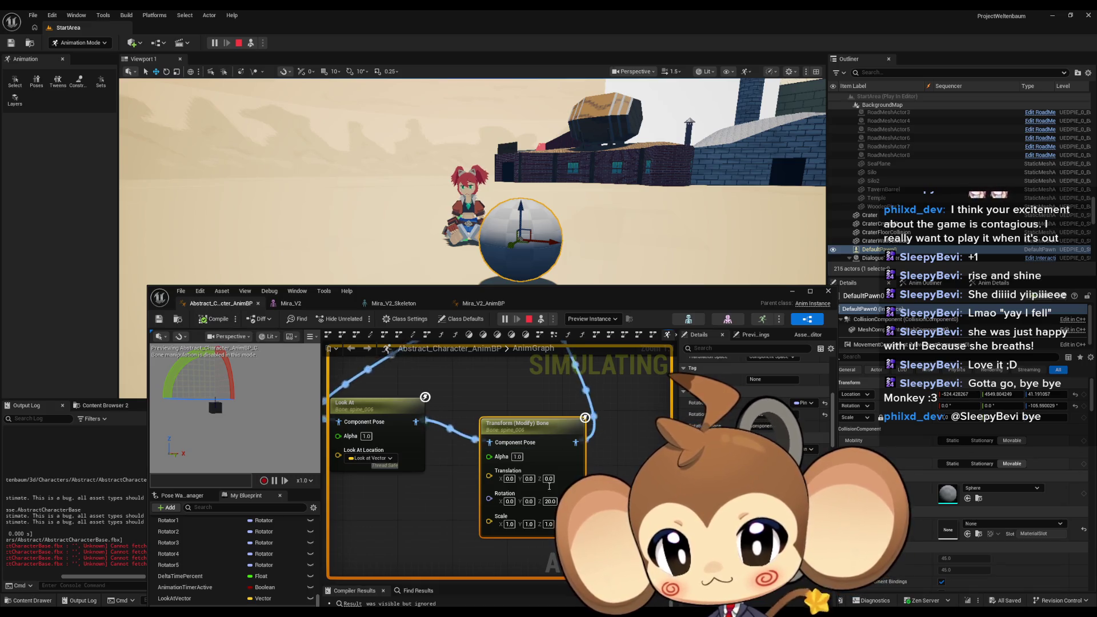
pyautogui.write('0')
pyautogui.press('Return')
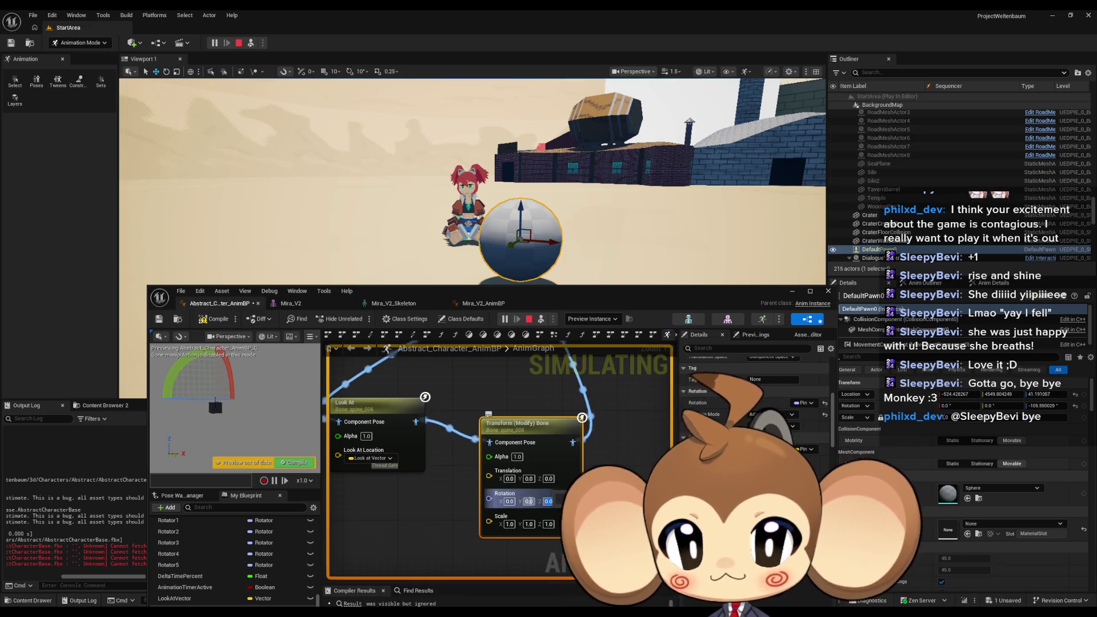
# Step: Try 20° then 40° X rotations, compiling each, then return X to 0 and recompile
pyautogui.write('20')
pyautogui.press('Return')
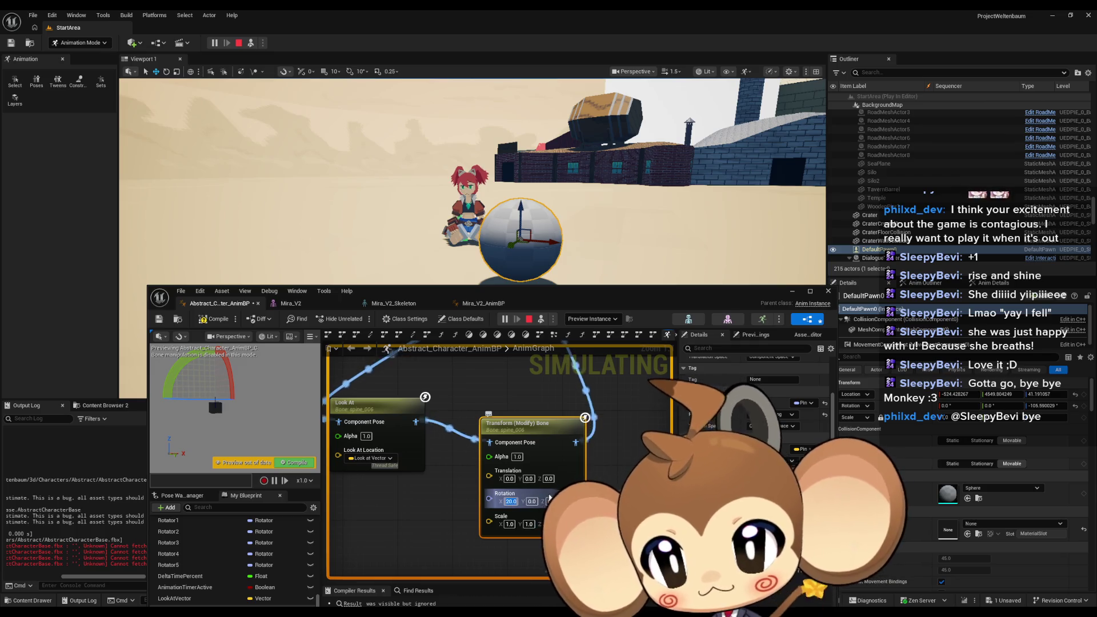
pyautogui.click(213, 323)
pyautogui.write('40')
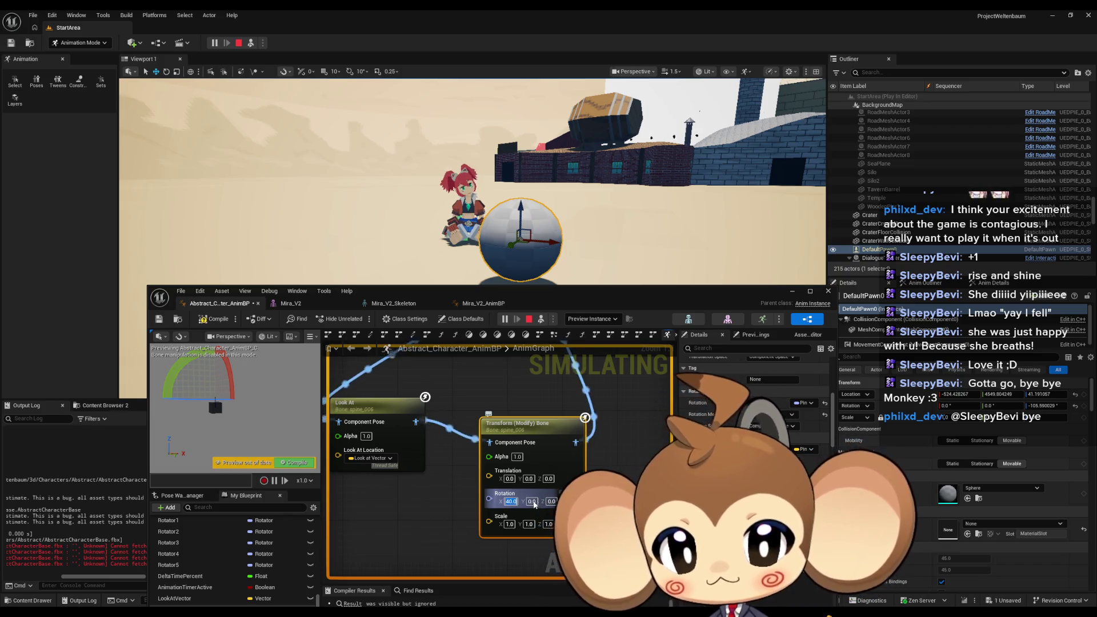
pyautogui.click(220, 320)
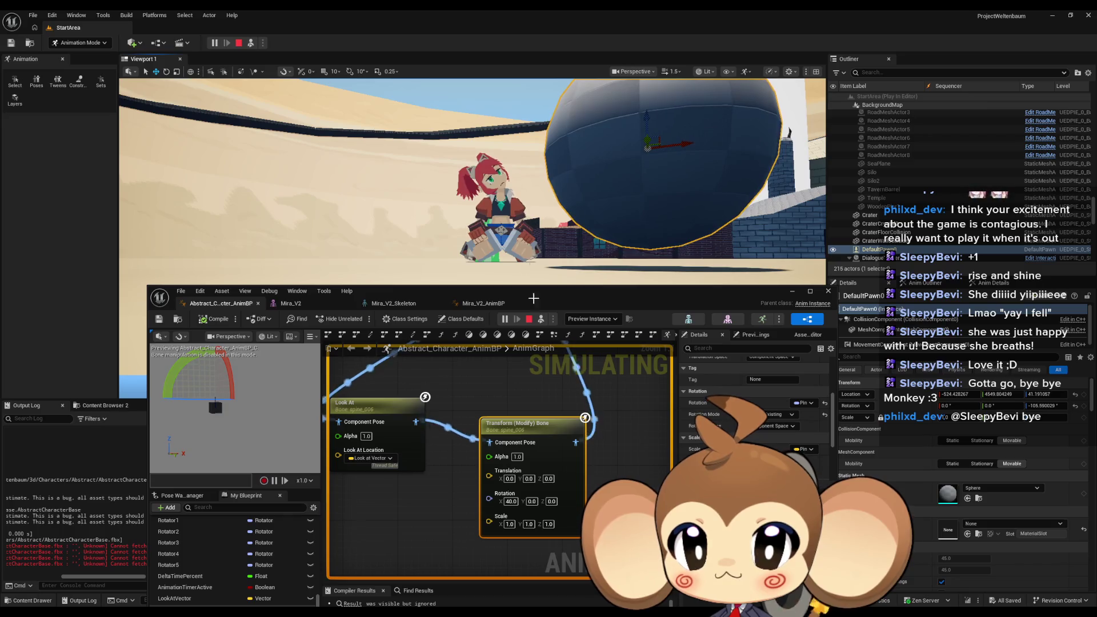
pyautogui.click(509, 501)
pyautogui.write('0')
pyautogui.press('Return')
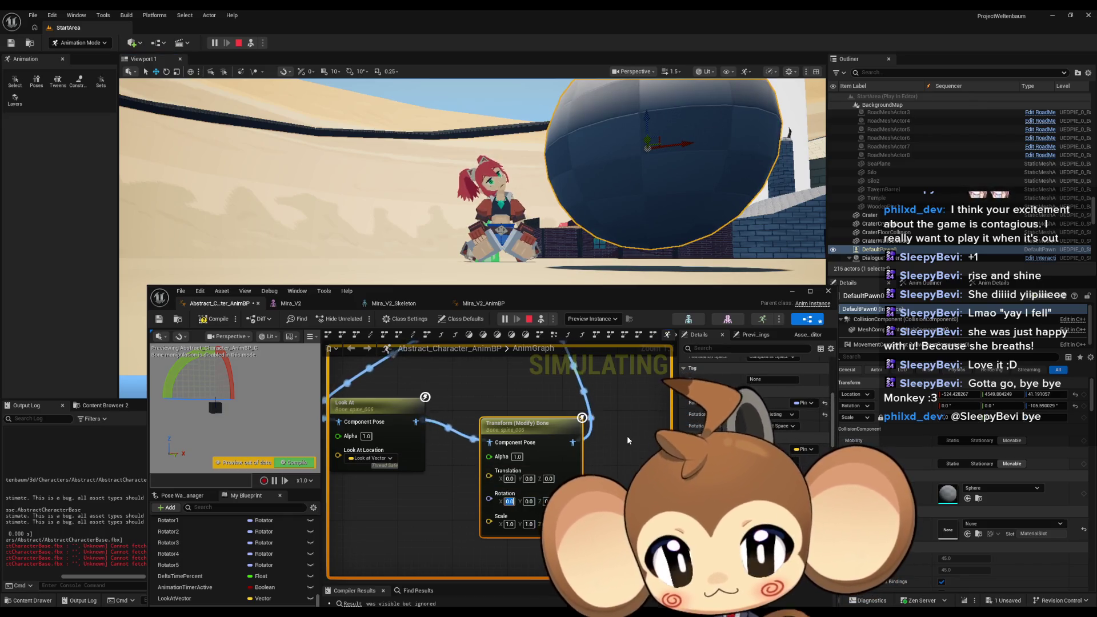
pyautogui.press('F7')
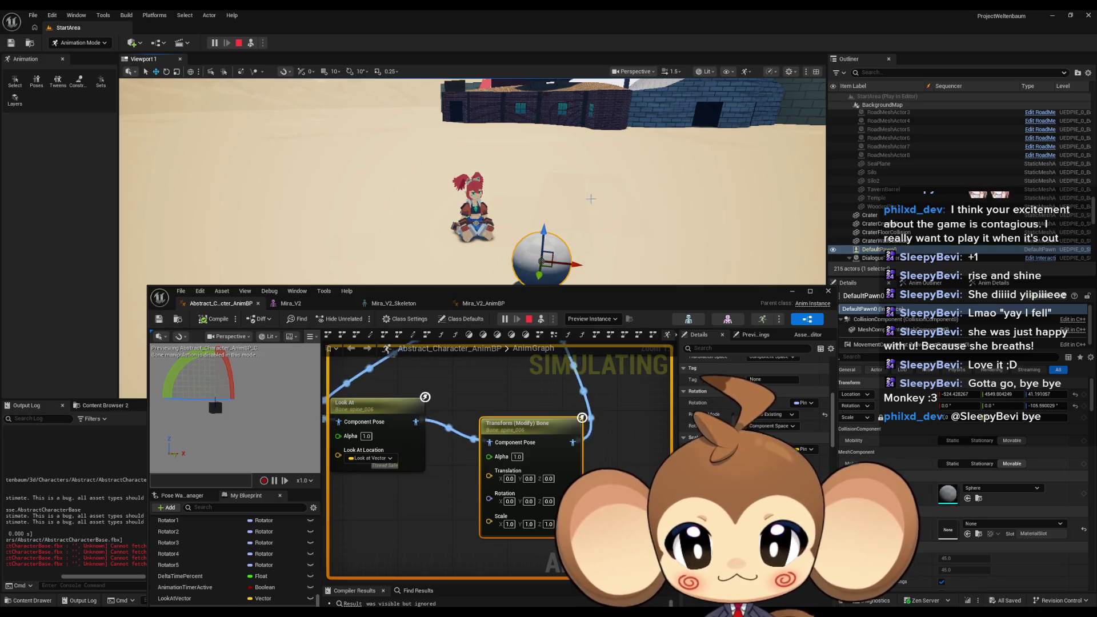
pyautogui.click(371, 403)
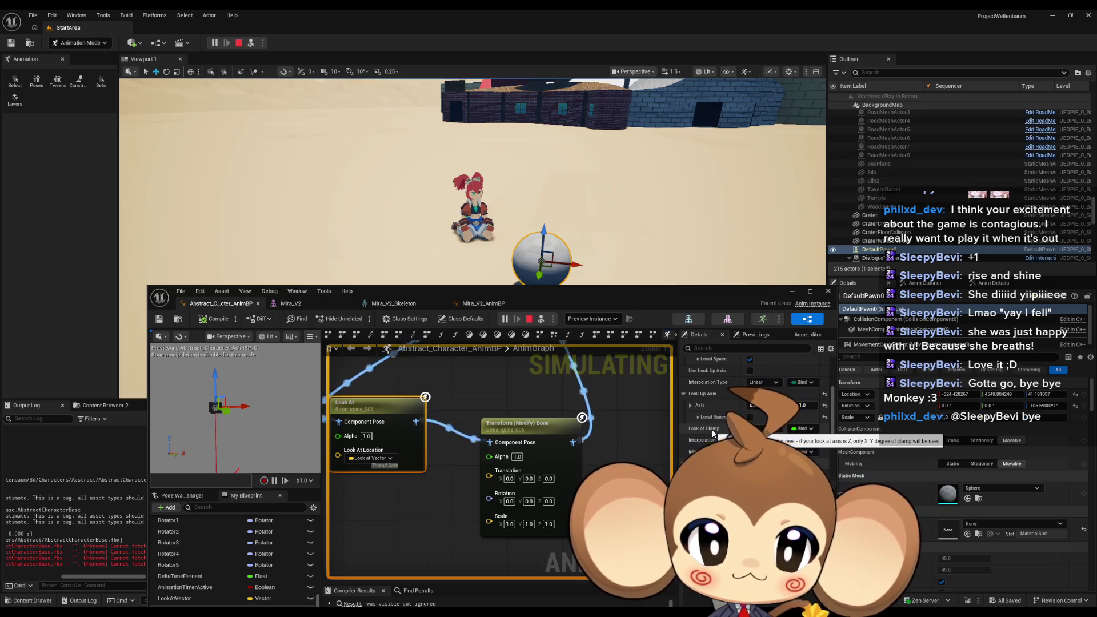
# Step: Set the Look At node's Look at Clamp to 10 and compile
pyautogui.click(781, 428)
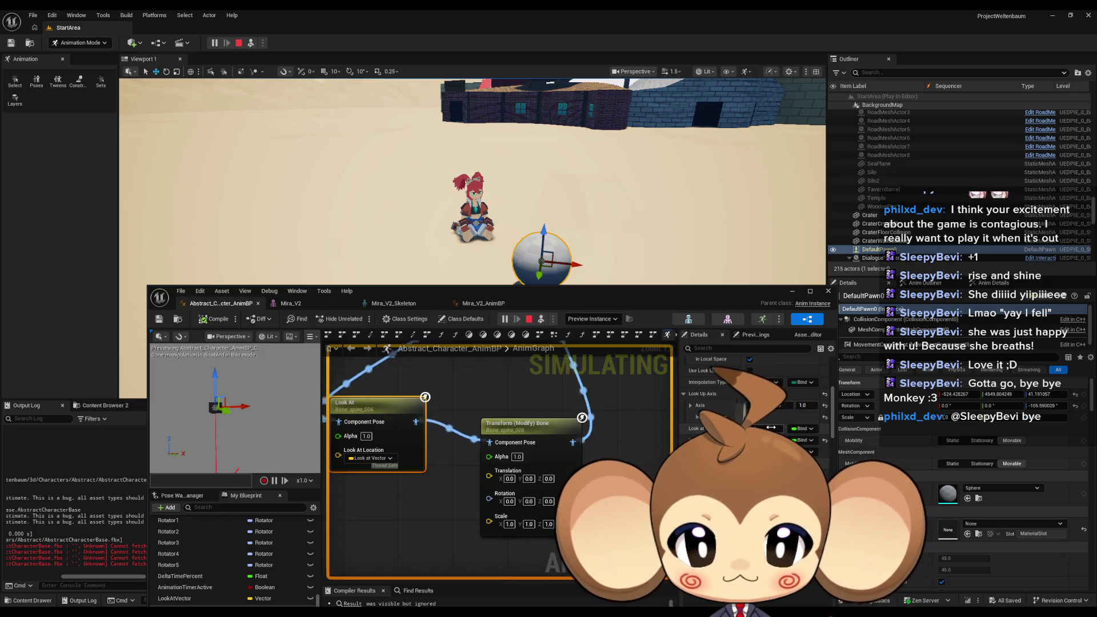
pyautogui.write('10')
pyautogui.press('Return')
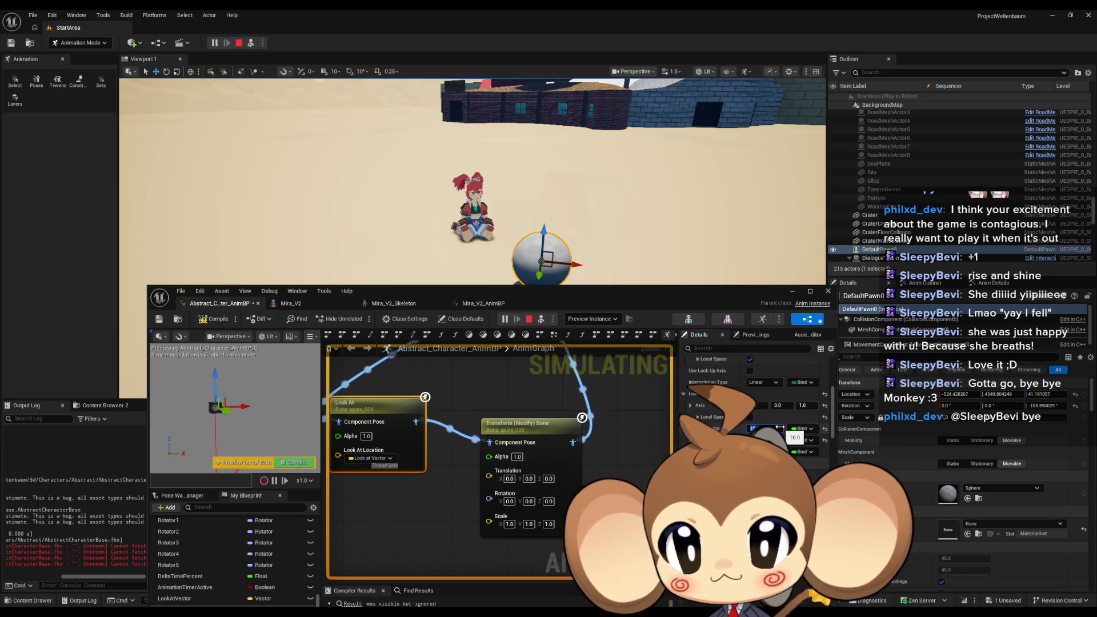
pyautogui.click(220, 321)
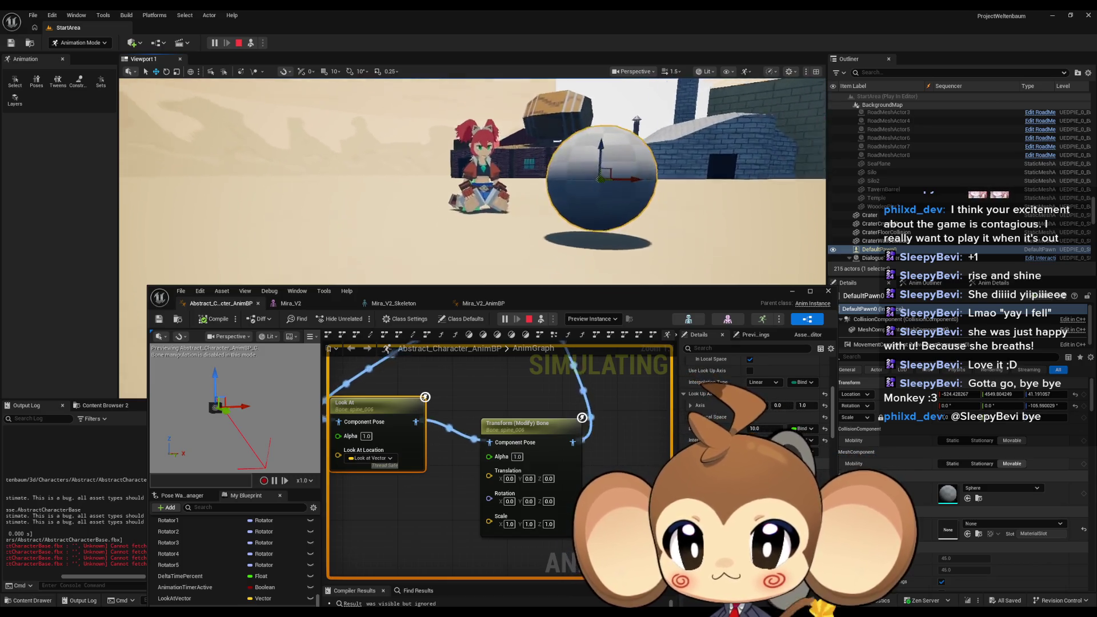
# Step: Raise the Look at Clamp to 90, compile, and move the target sphere up and right
pyautogui.click(778, 429)
pyautogui.write('90')
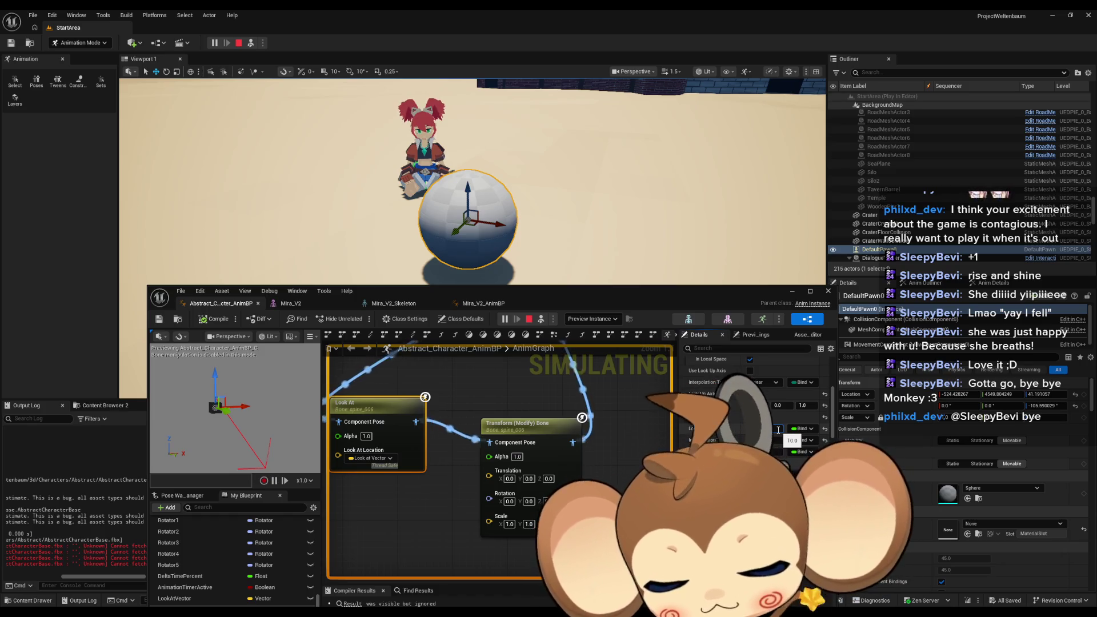
pyautogui.press('Return')
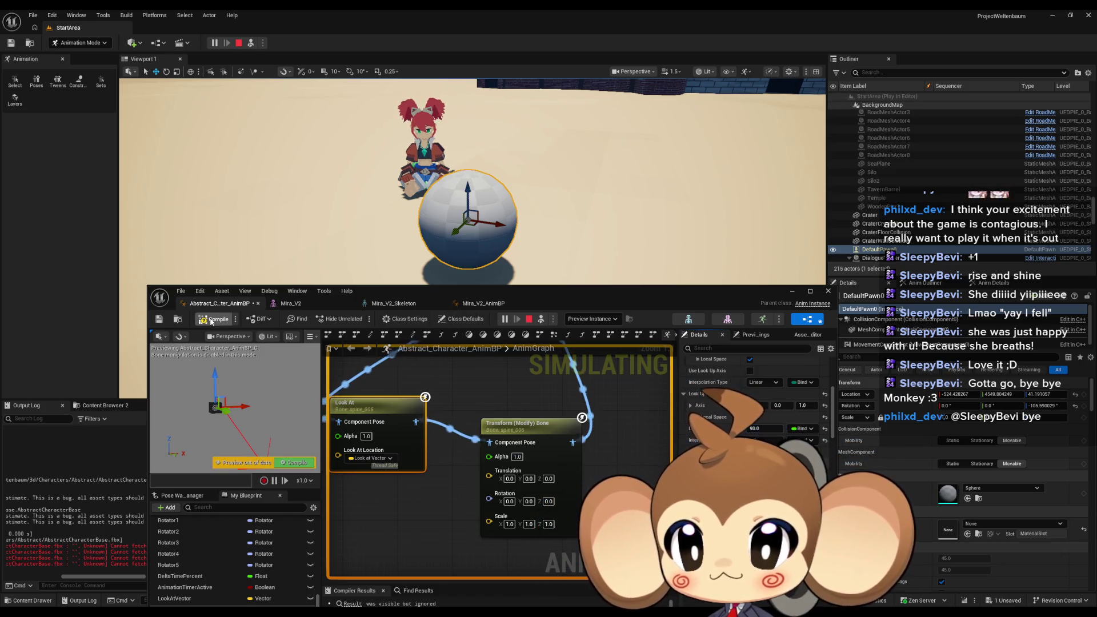
pyautogui.hotkey('ctrl', 's')
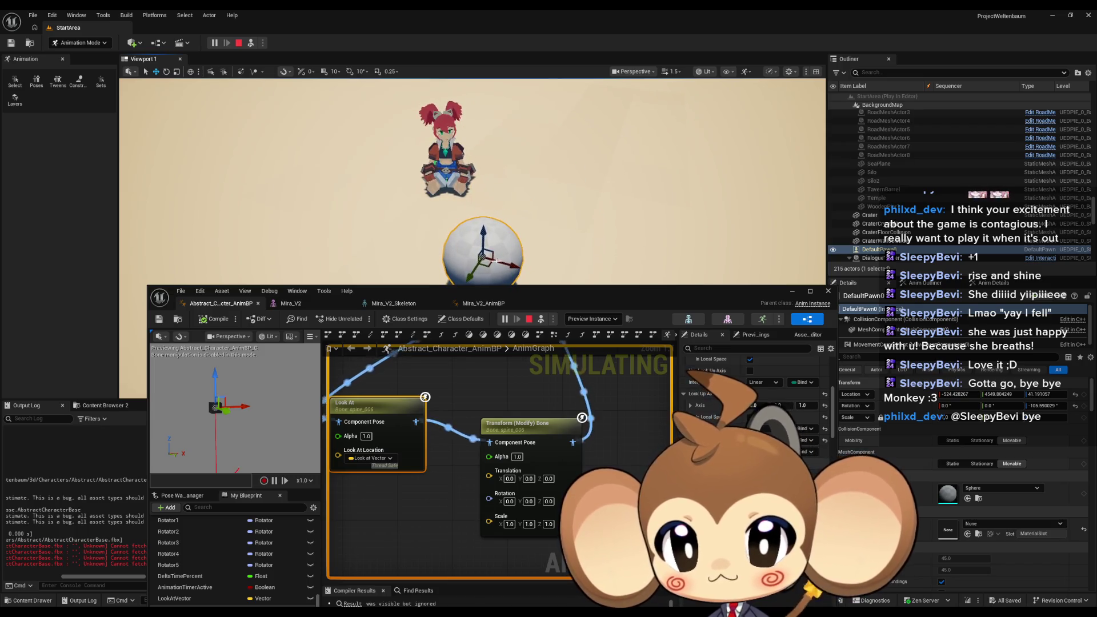
pyautogui.moveTo(553, 195); pyautogui.dragTo(571, 118)
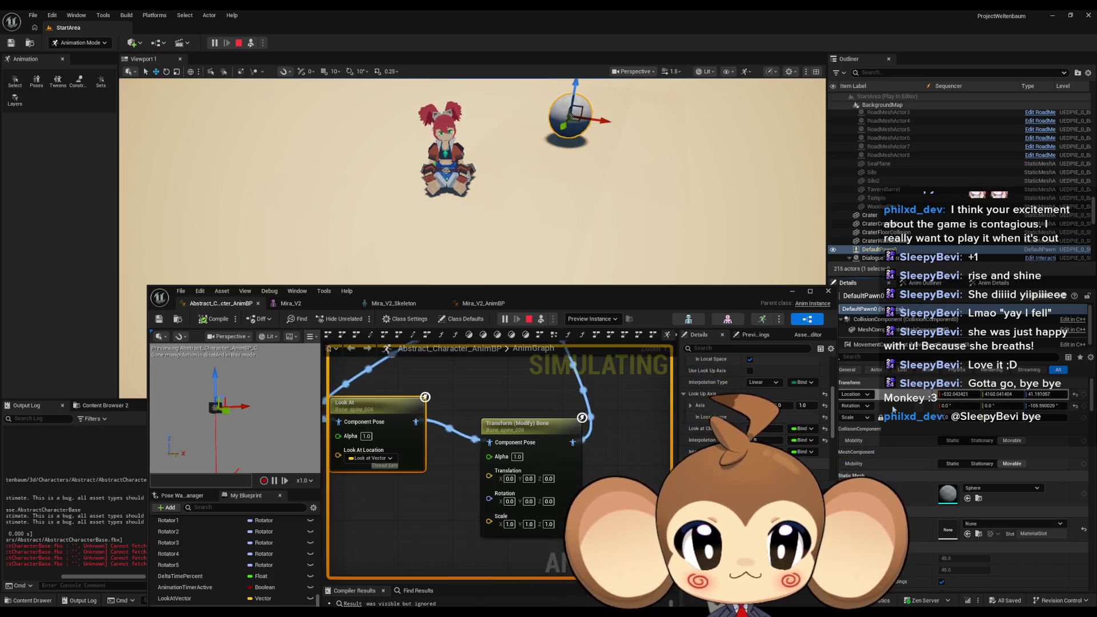
pyautogui.click(484, 303)
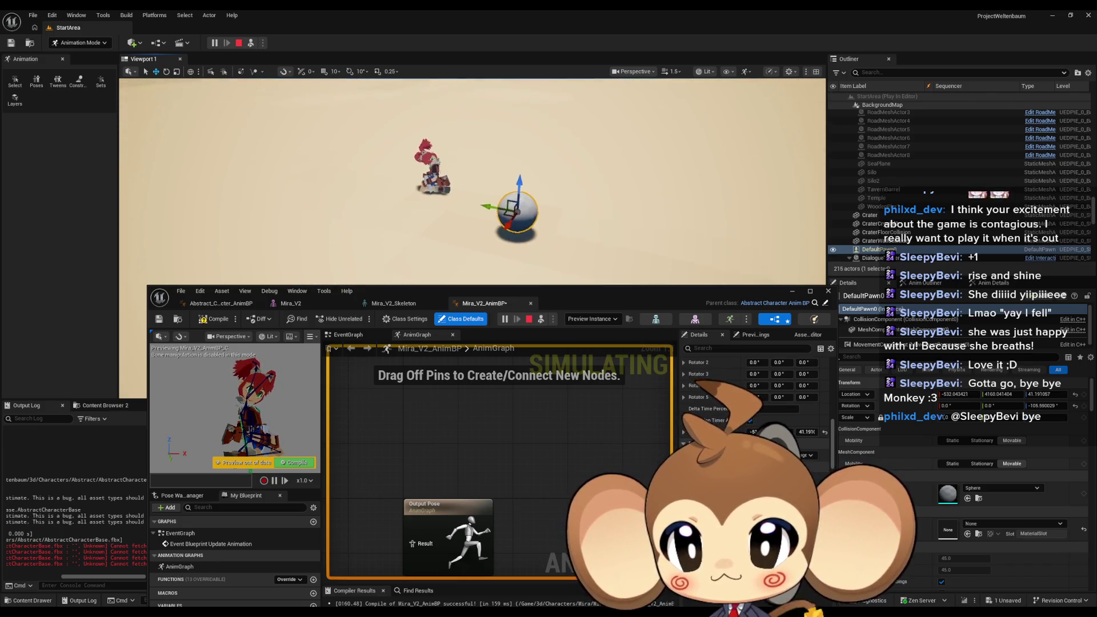
# Step: Set Abstract_Character_AnimBP's Look At clamp to 45 and compile
pyautogui.click(220, 304)
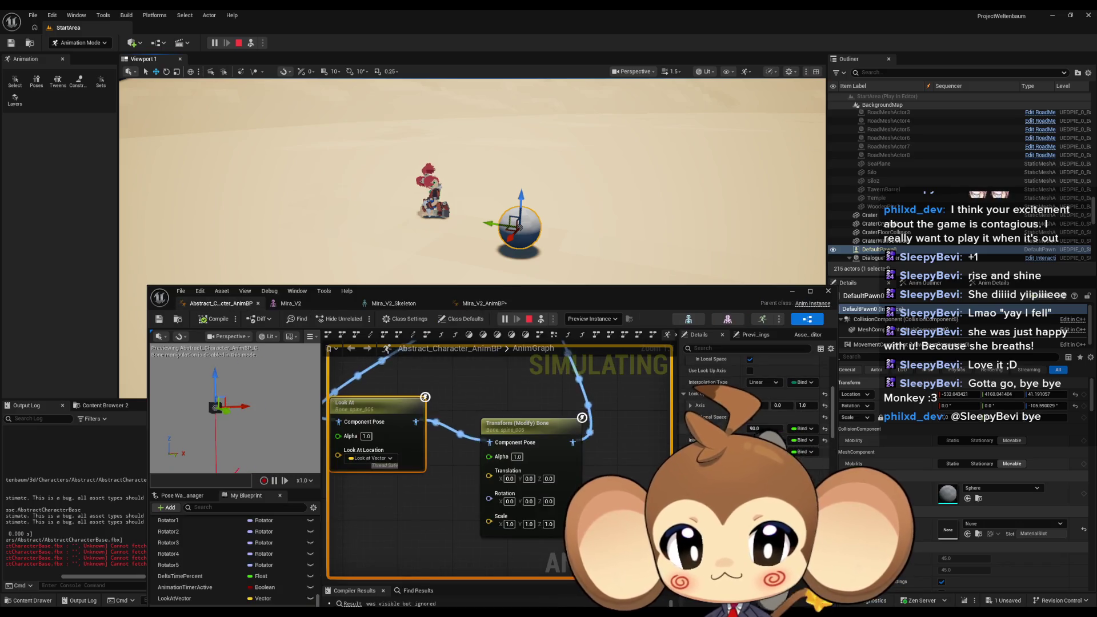
pyautogui.click(754, 428)
pyautogui.write('45')
pyautogui.press('Return')
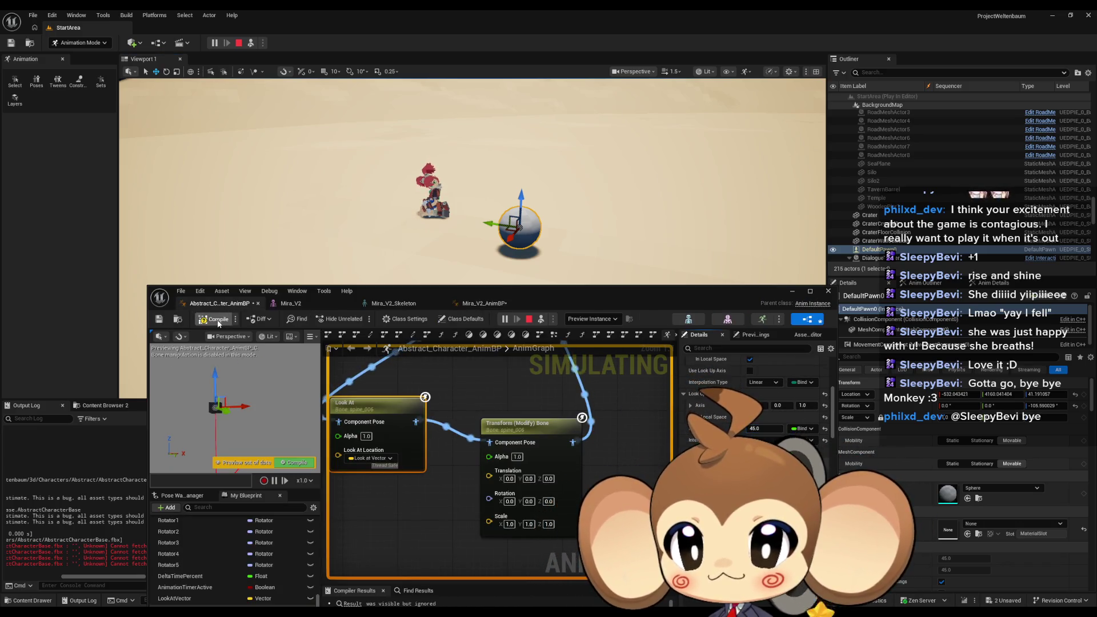
pyautogui.press('F7')
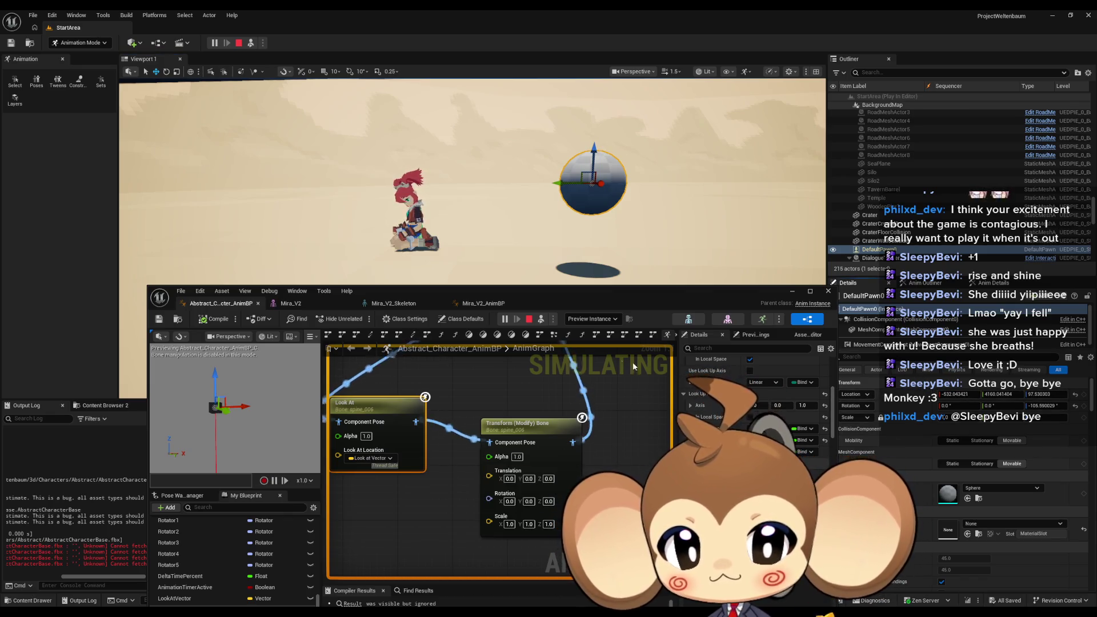
# Step: Commit the clamp at 60, compile and save, then move the sphere to test head tracking
pyautogui.click(500, 304)
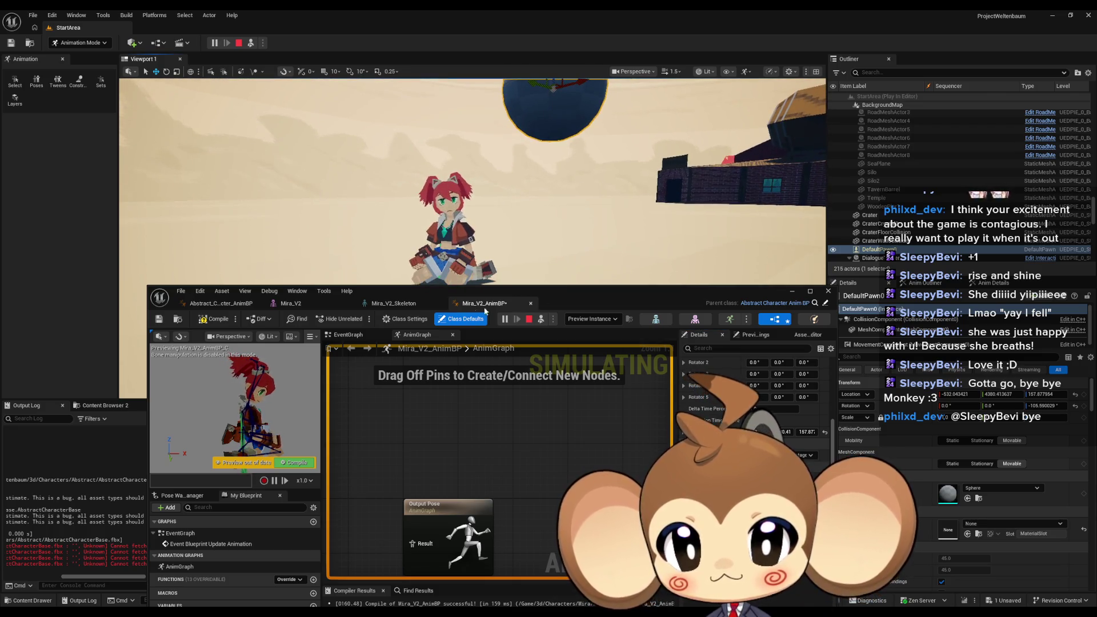
pyautogui.click(262, 306)
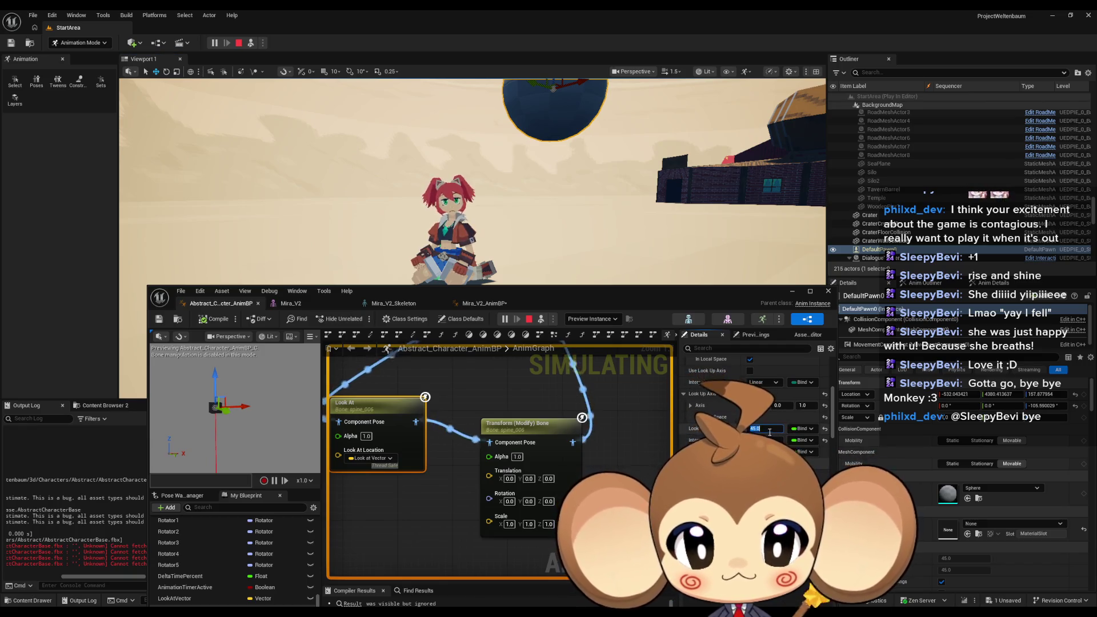
pyautogui.press('Return')
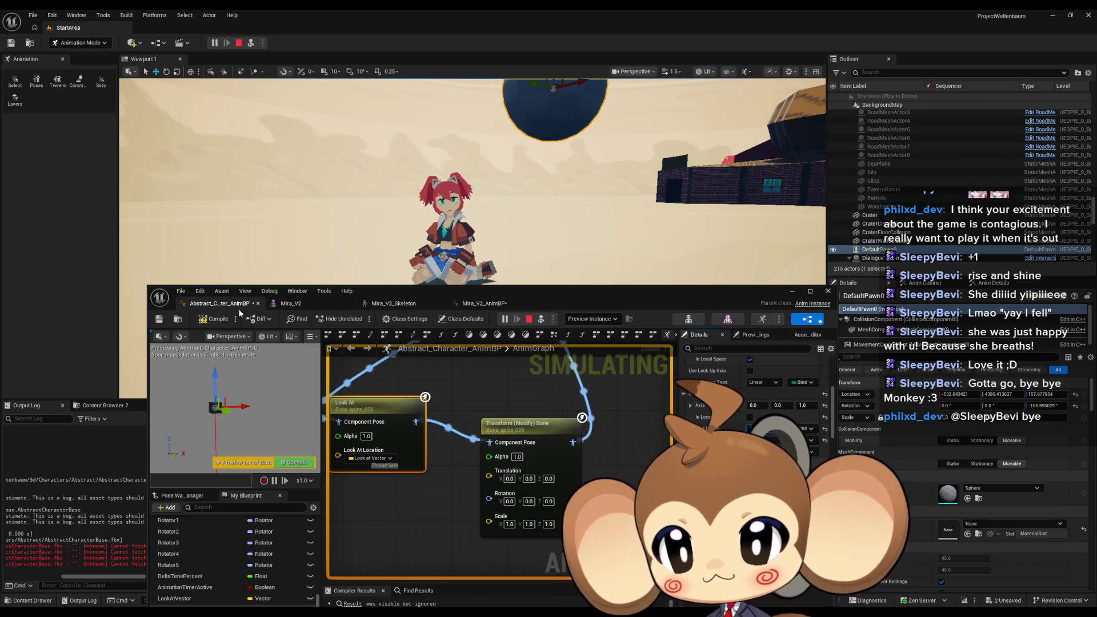
pyautogui.press('F7')
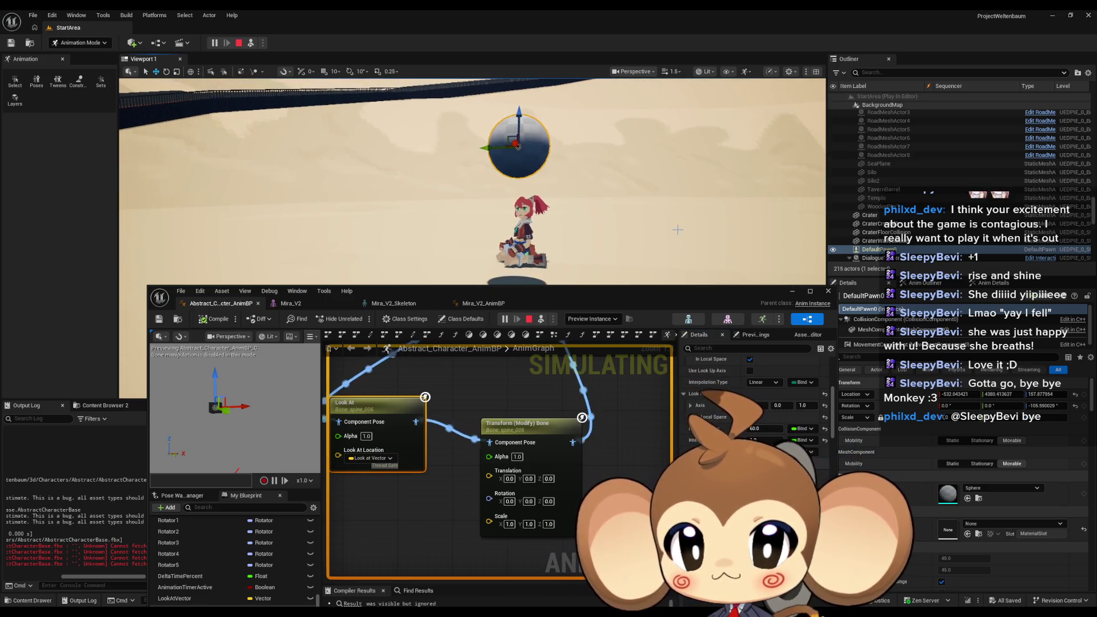
pyautogui.moveTo(492, 149); pyautogui.dragTo(554, 153)
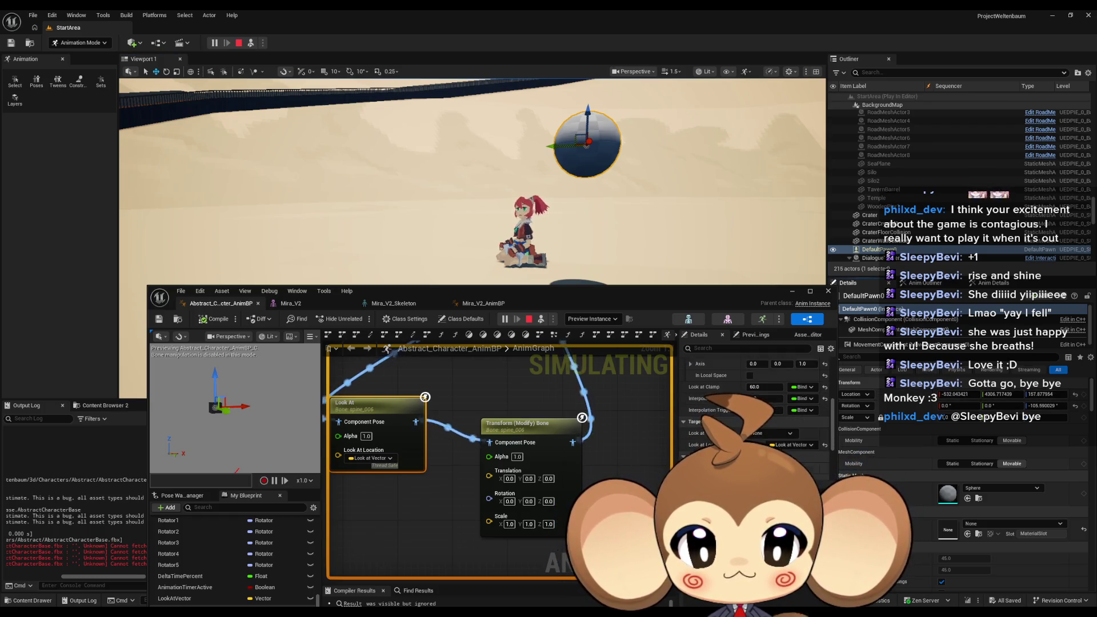
# Step: Drag the sphere side to side along X around Mira, orbiting to watch her head follow
pyautogui.click(480, 304)
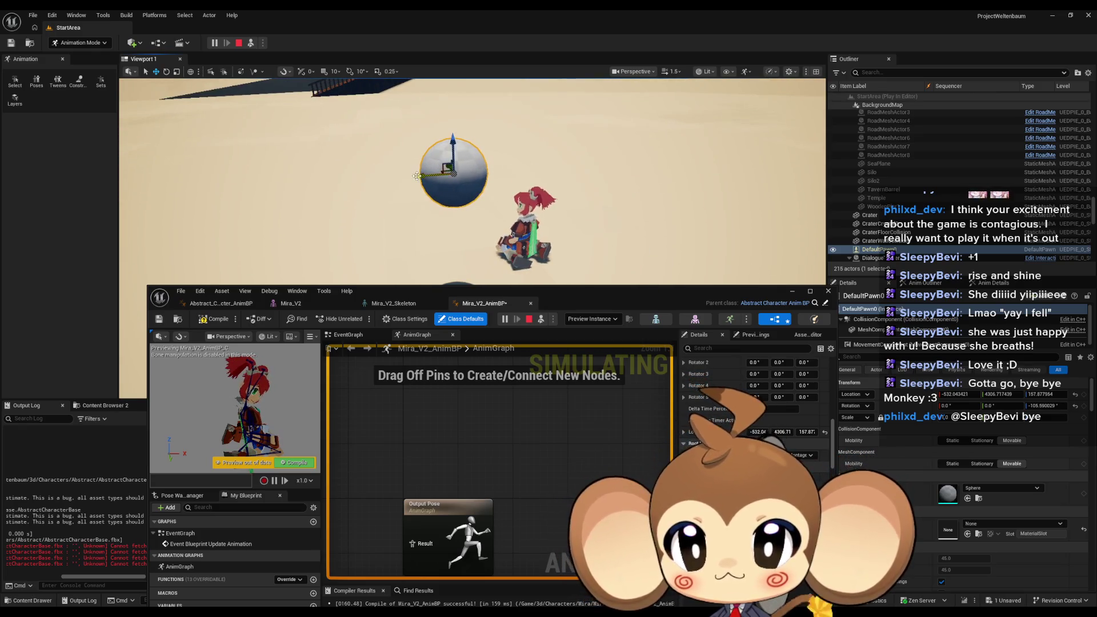
pyautogui.moveTo(417, 175)
pyautogui.mouseDown()
pyautogui.moveTo(562, 170)
pyautogui.moveTo(596, 185)
pyautogui.mouseUp()
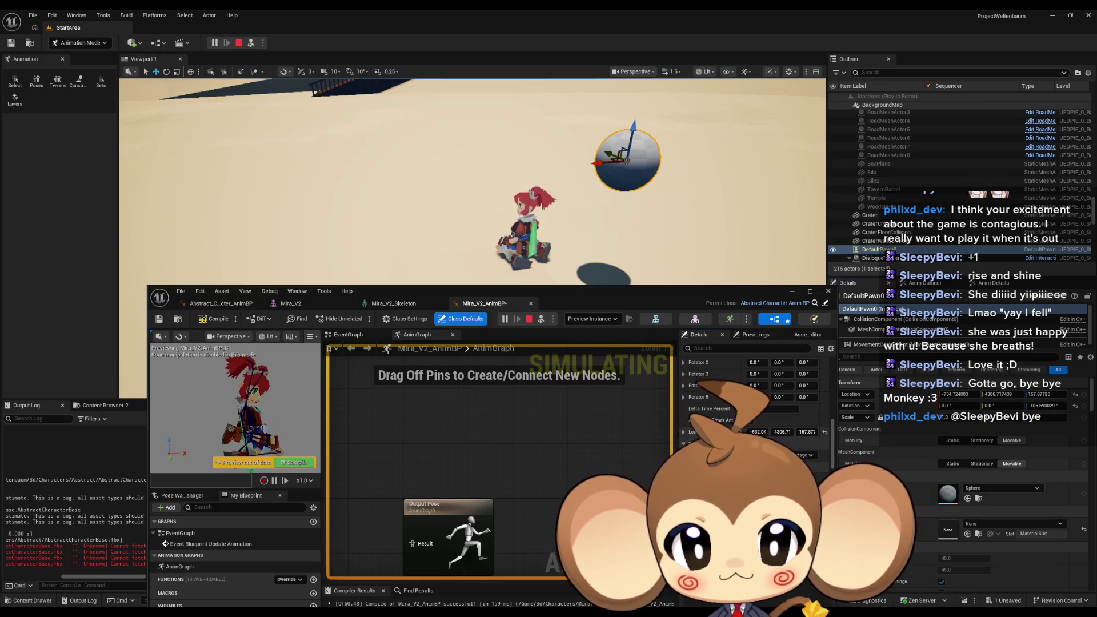
pyautogui.moveTo(701, 217); pyautogui.dragTo(632, 227)
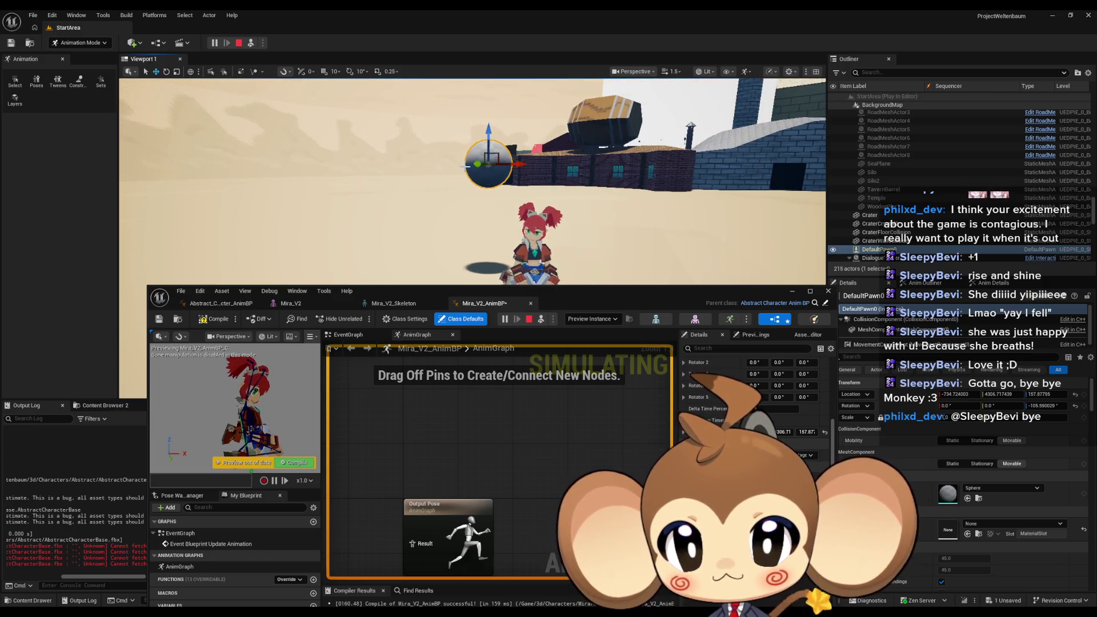
pyautogui.moveTo(512, 164); pyautogui.dragTo(277, 172)
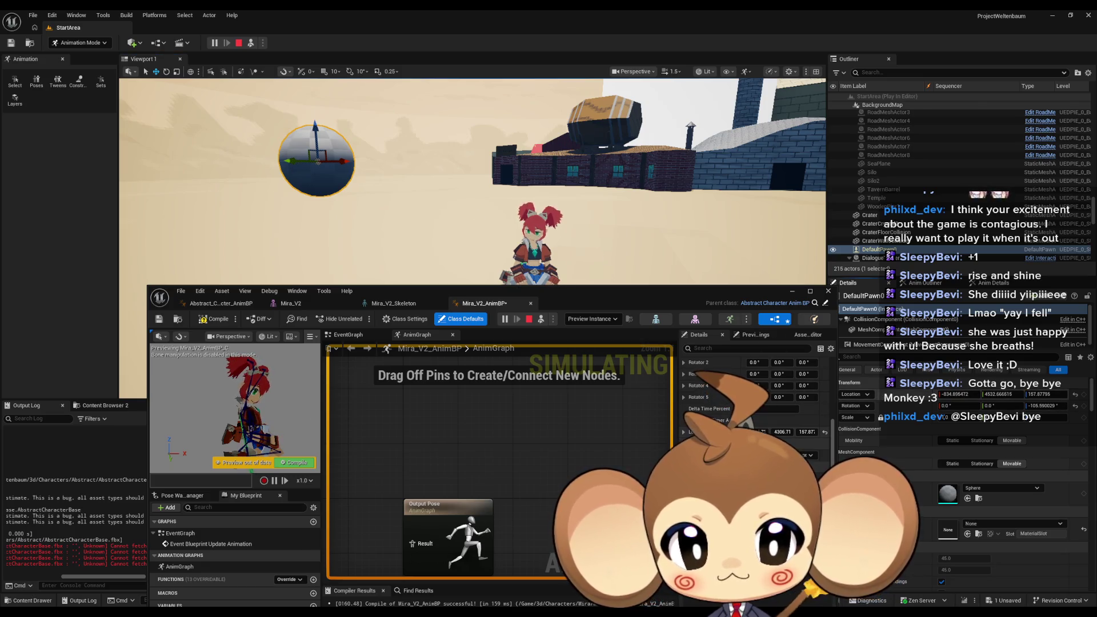
pyautogui.moveTo(350, 172); pyautogui.dragTo(770, 248)
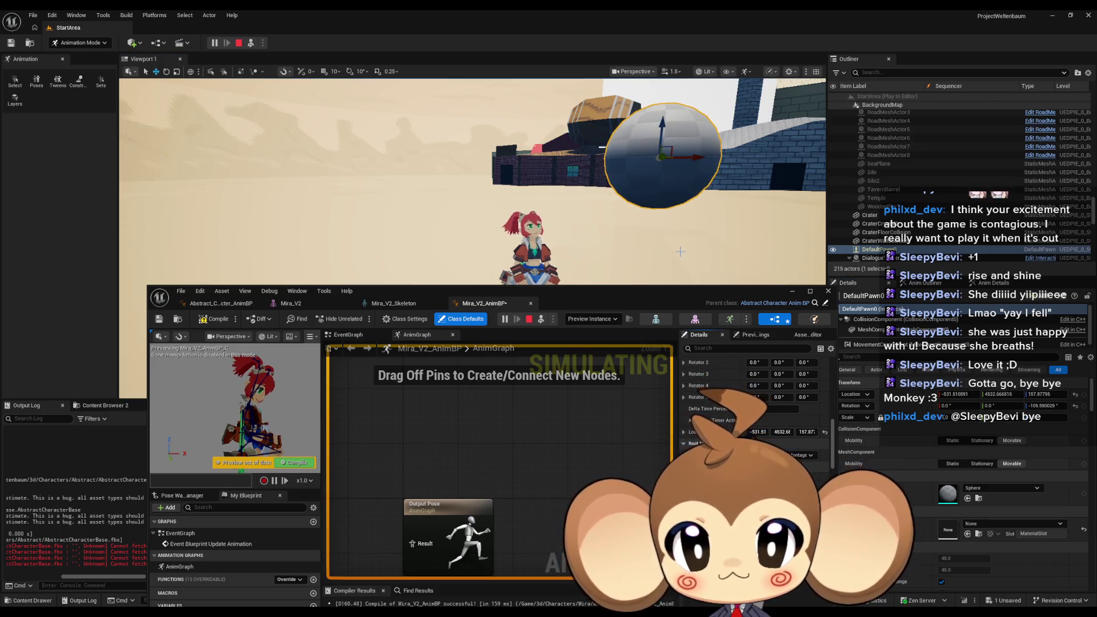
pyautogui.scroll(-5, 472, 181)
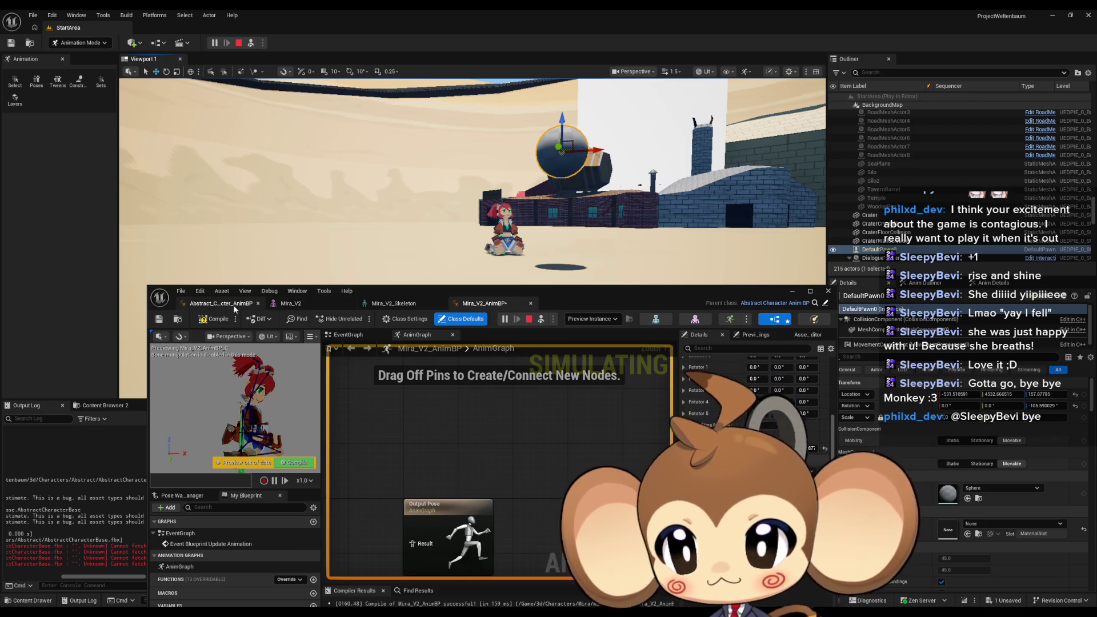
pyautogui.click(214, 308)
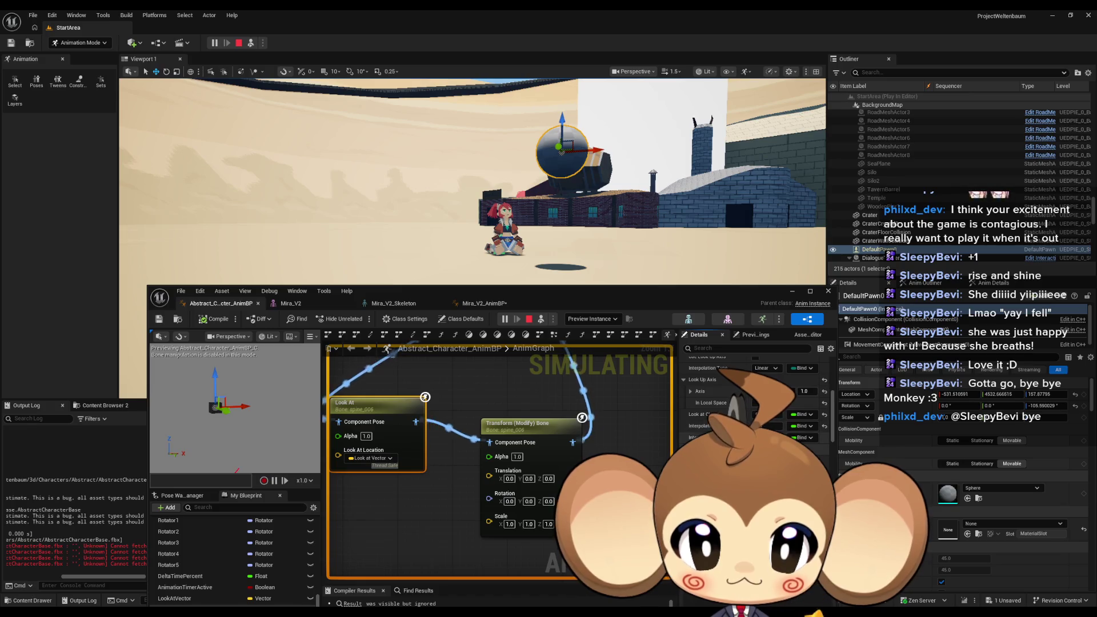
# Step: Set the Look At value to 60 in Abstract_Character_AnimBP, then compile and save
pyautogui.write('60.')
pyautogui.press('Return')
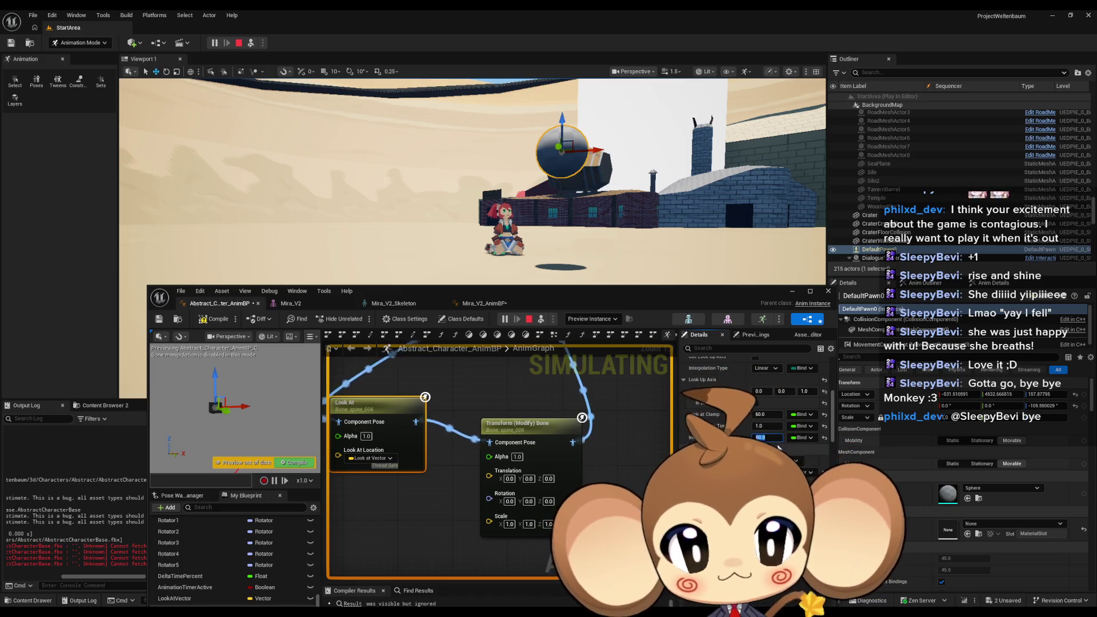
pyautogui.moveTo(571, 196)
pyautogui.mouseDown()
pyautogui.moveTo(586, 129)
pyautogui.moveTo(565, 182)
pyautogui.moveTo(580, 188)
pyautogui.moveTo(587, 146)
pyautogui.moveTo(497, 233)
pyautogui.moveTo(497, 179)
pyautogui.moveTo(681, 138)
pyautogui.mouseUp()
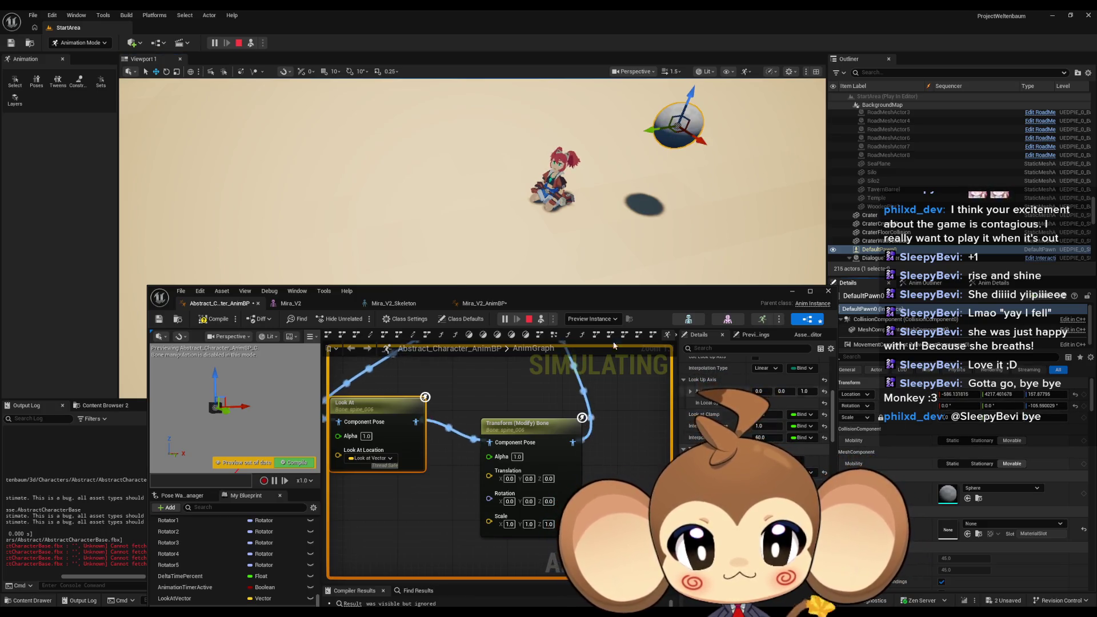
pyautogui.click(484, 304)
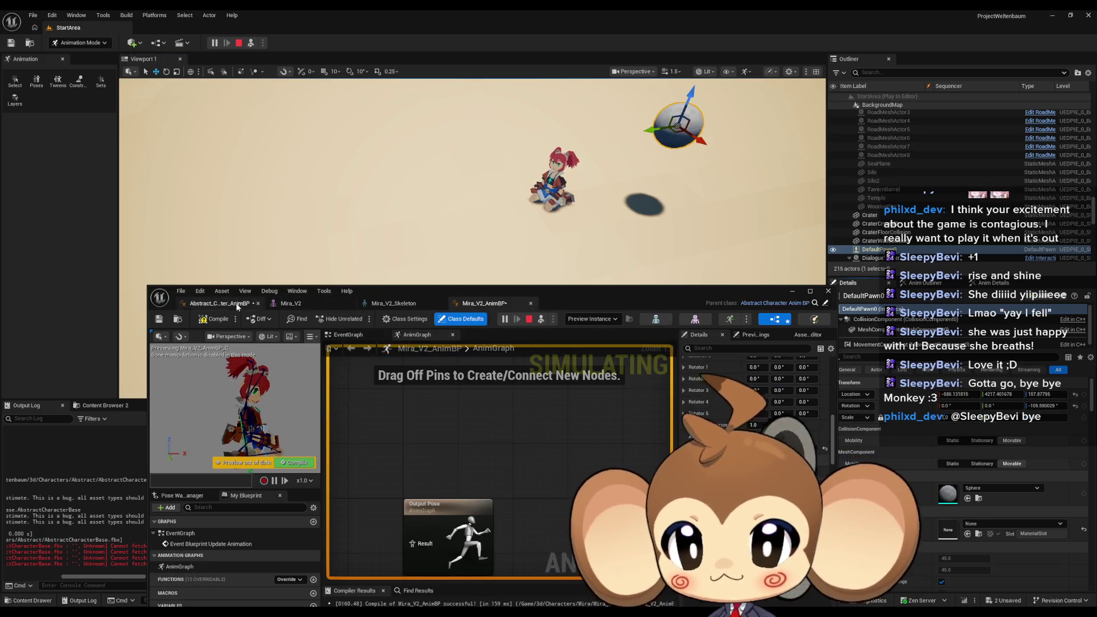
pyautogui.click(220, 303)
pyautogui.click(484, 304)
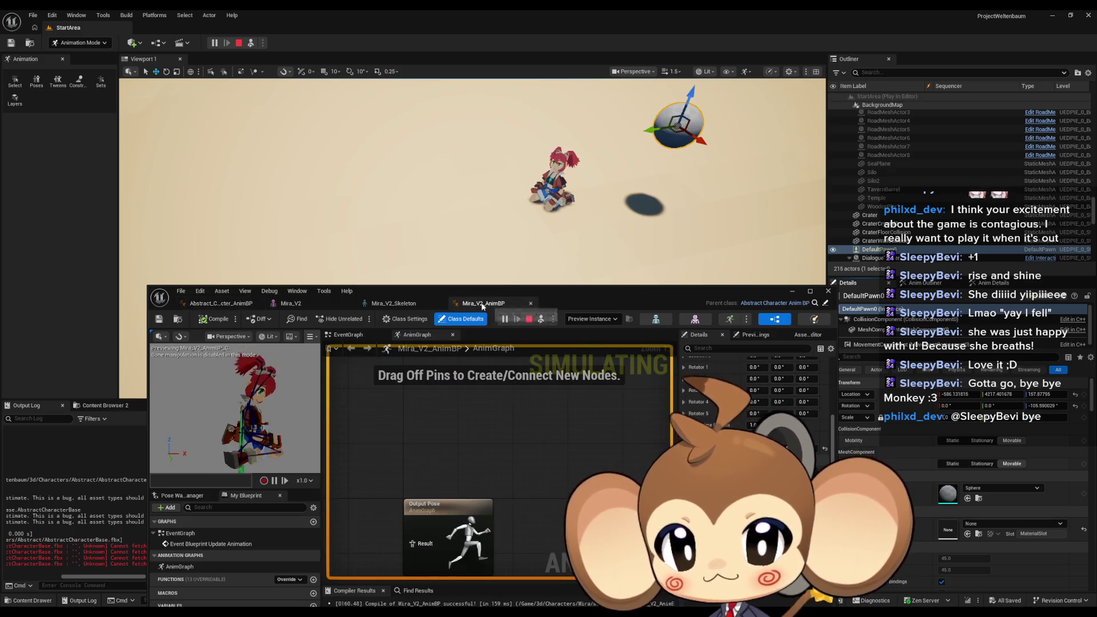
pyautogui.press('F7')
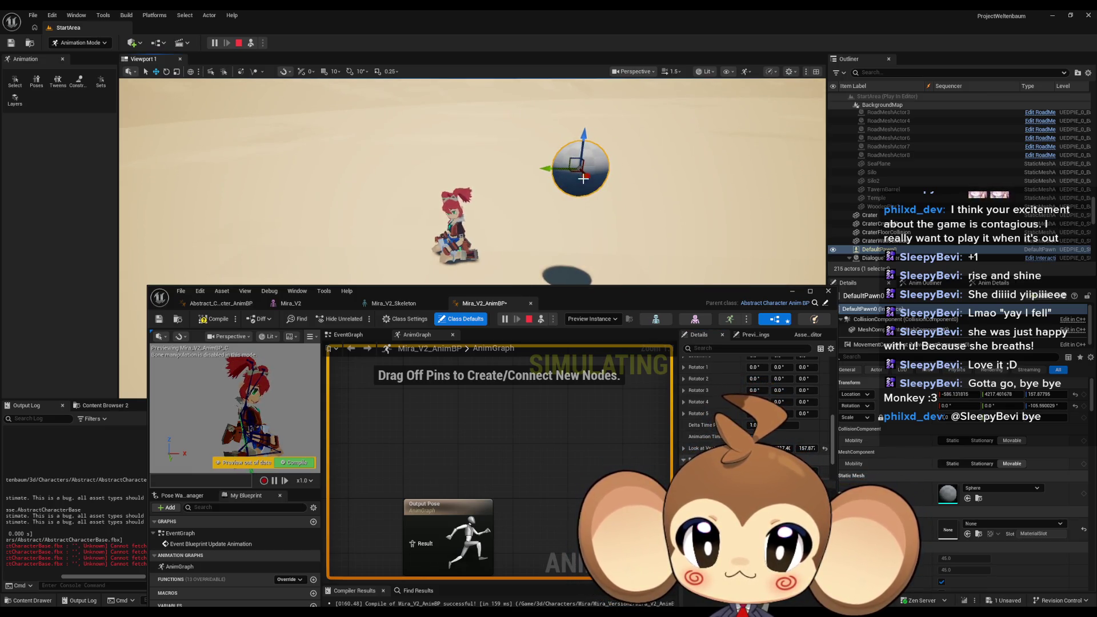
# Step: Lower and raise the sphere, recompile and save, then commit a new interpolation speed
pyautogui.moveTo(584, 136)
pyautogui.mouseDown()
pyautogui.moveTo(559, 238)
pyautogui.moveTo(560, 197)
pyautogui.mouseUp()
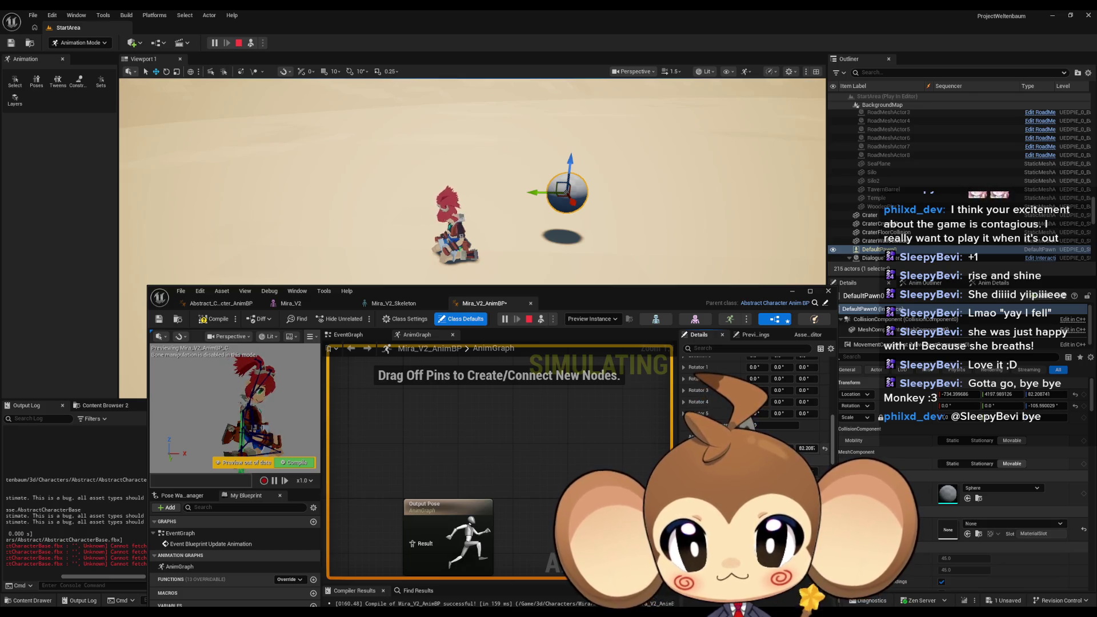
pyautogui.click(213, 303)
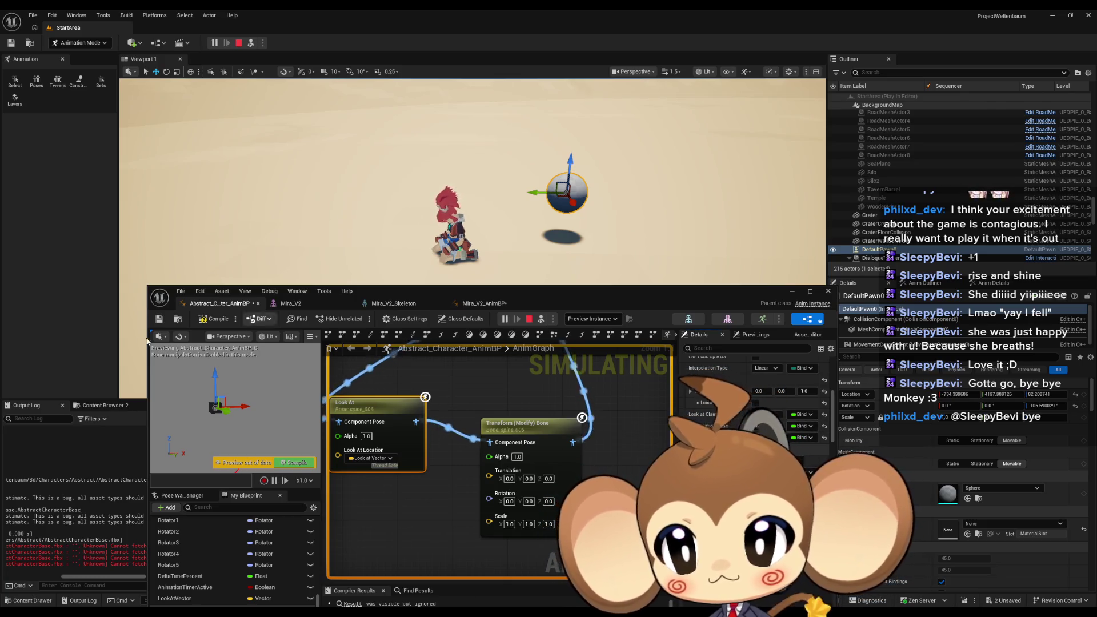
pyautogui.hotkey('ctrl', 'shift', 's')
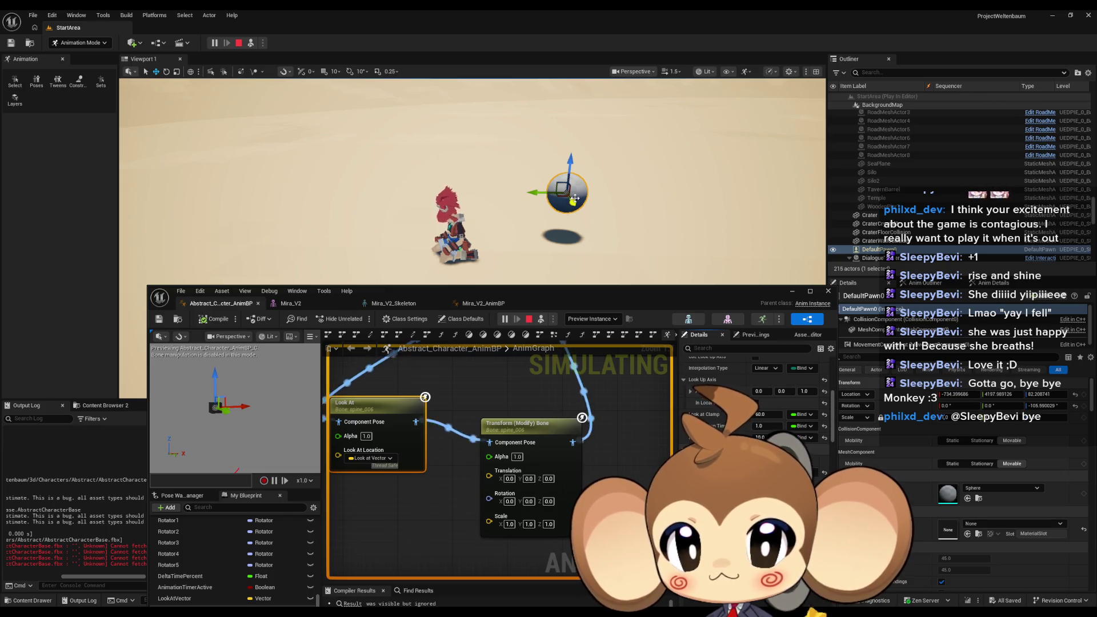
pyautogui.moveTo(570, 162); pyautogui.dragTo(573, 122)
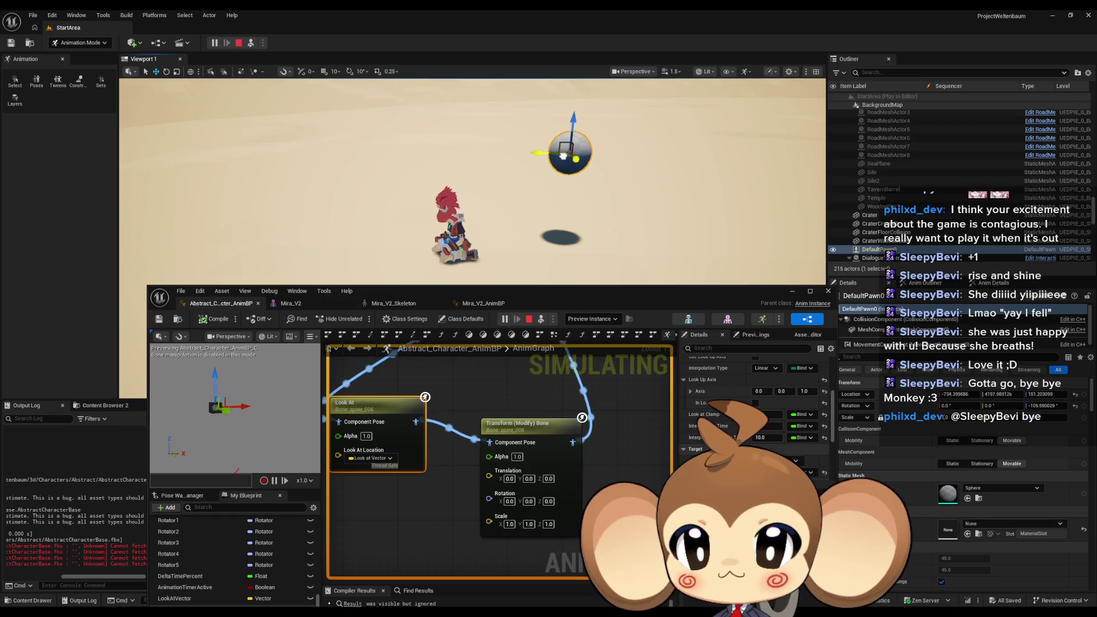
pyautogui.moveTo(545, 164); pyautogui.dragTo(346, 173)
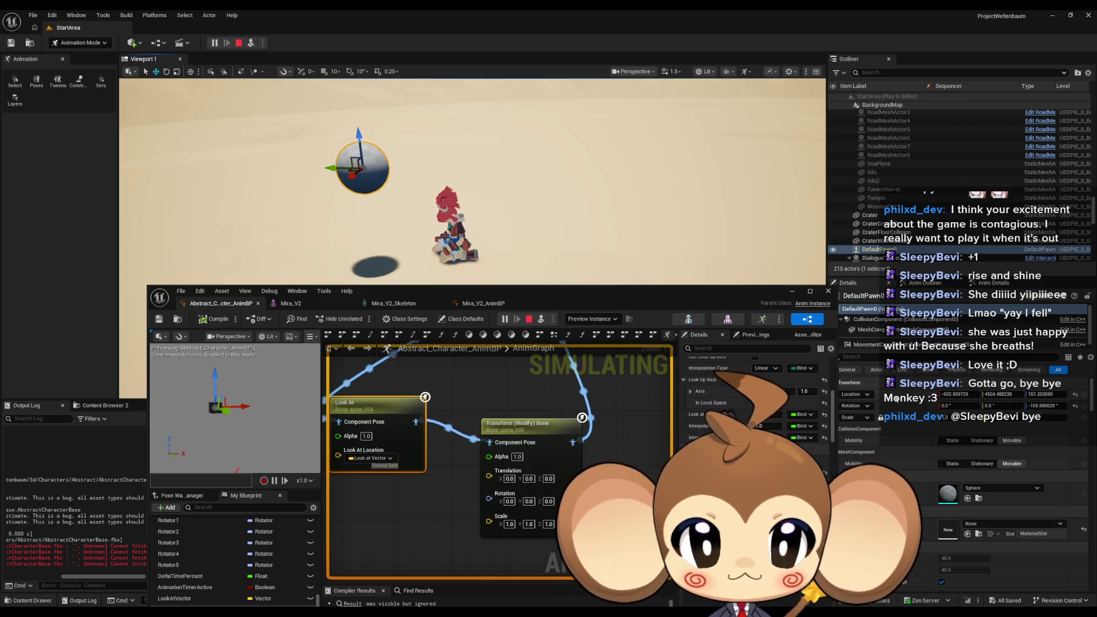
pyautogui.click(767, 437)
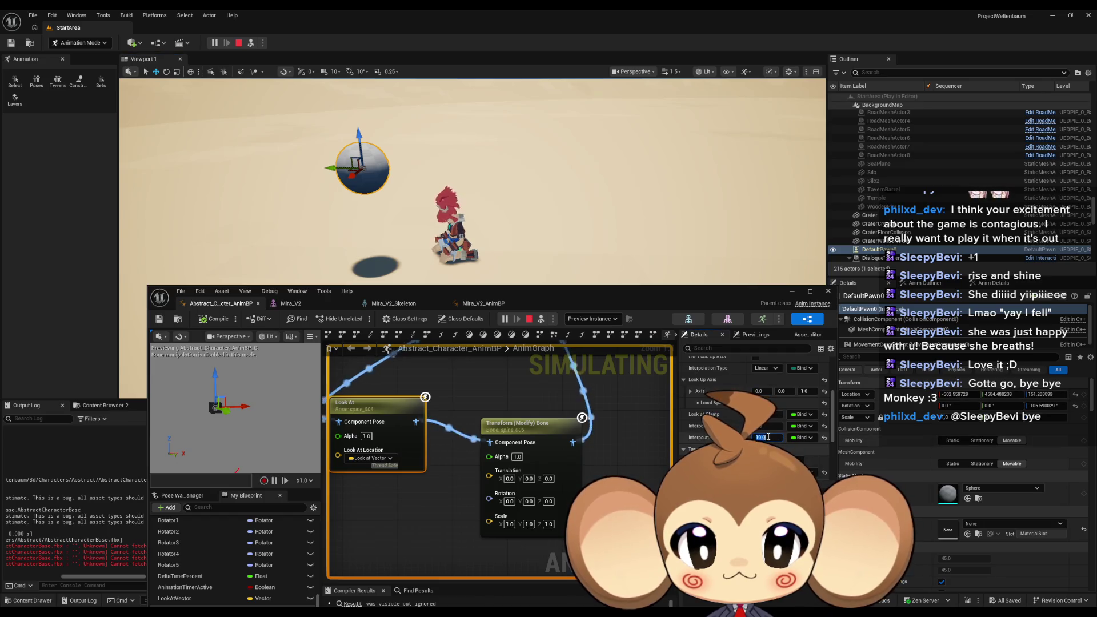
pyautogui.press('Return')
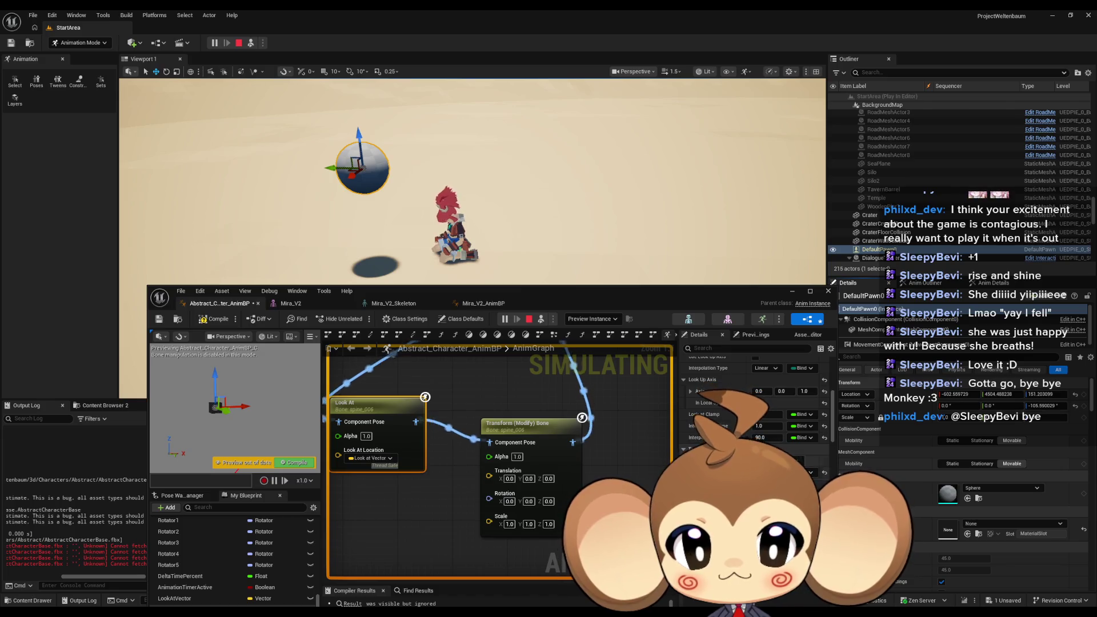
# Step: Compile and save Abstract_Character_AnimBP while moving the pawn sphere left to test tracking
pyautogui.click(214, 319)
pyautogui.click(485, 303)
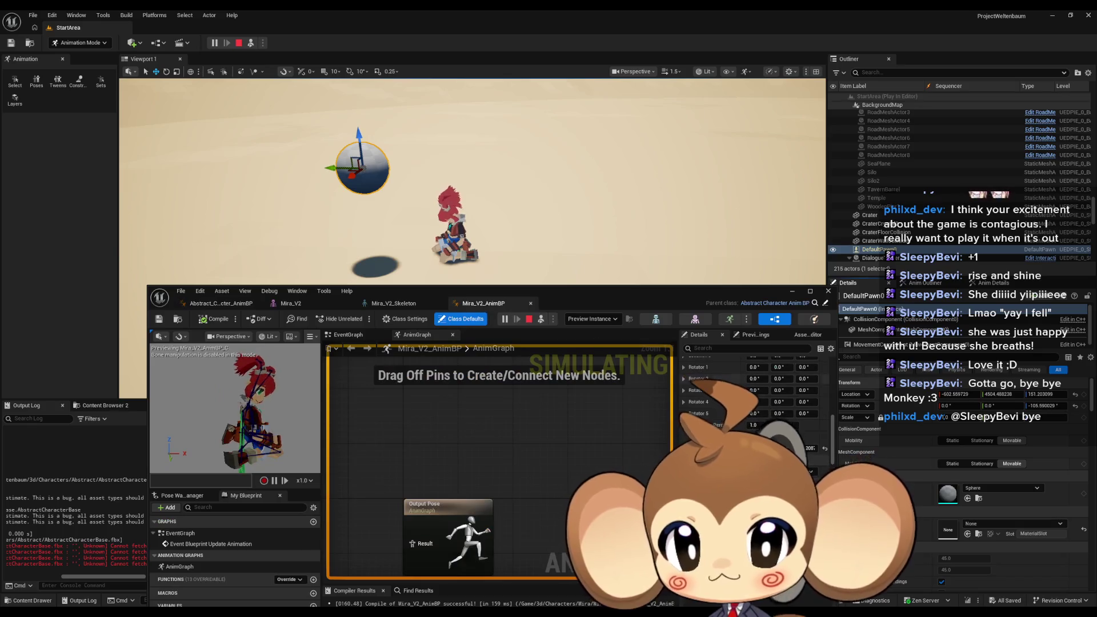
pyautogui.hotkey('ctrl', 'v')
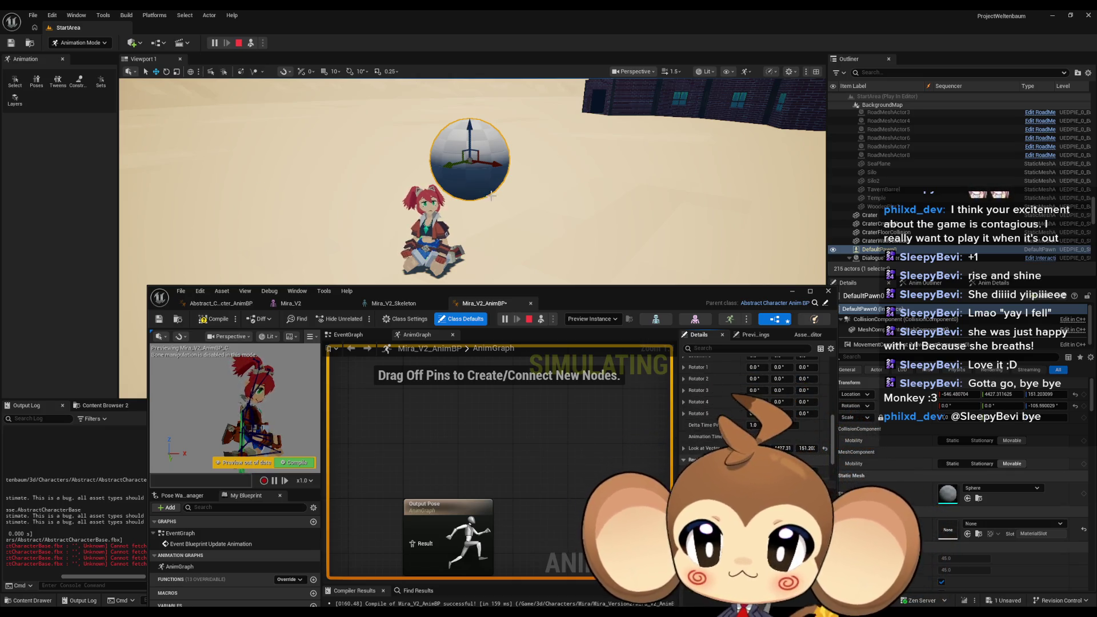
pyautogui.moveTo(472, 164); pyautogui.dragTo(353, 168)
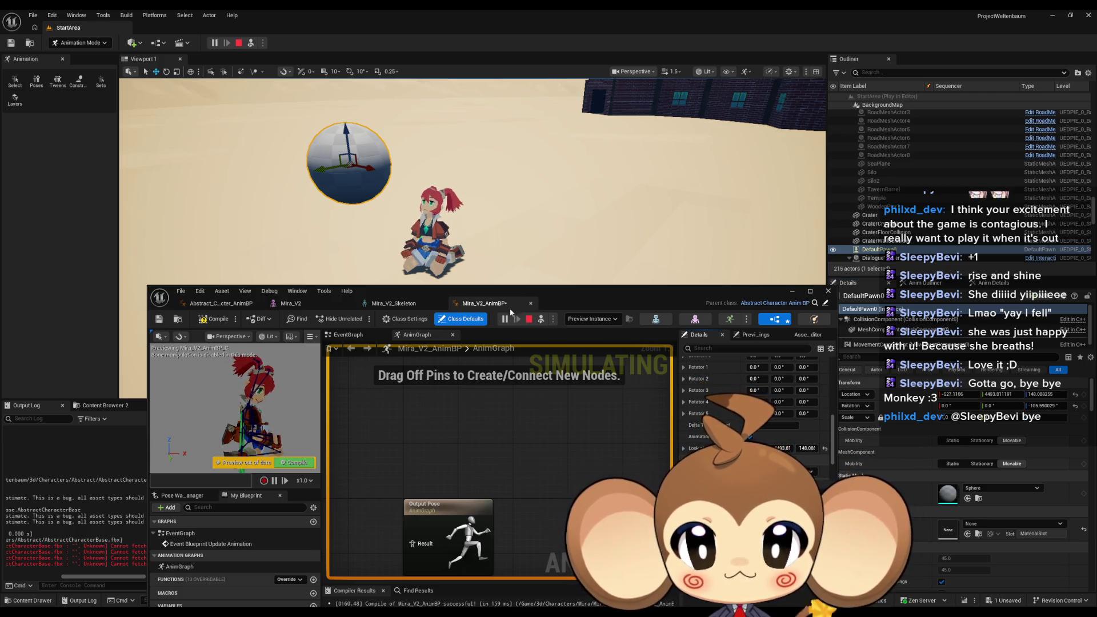
pyautogui.click(220, 303)
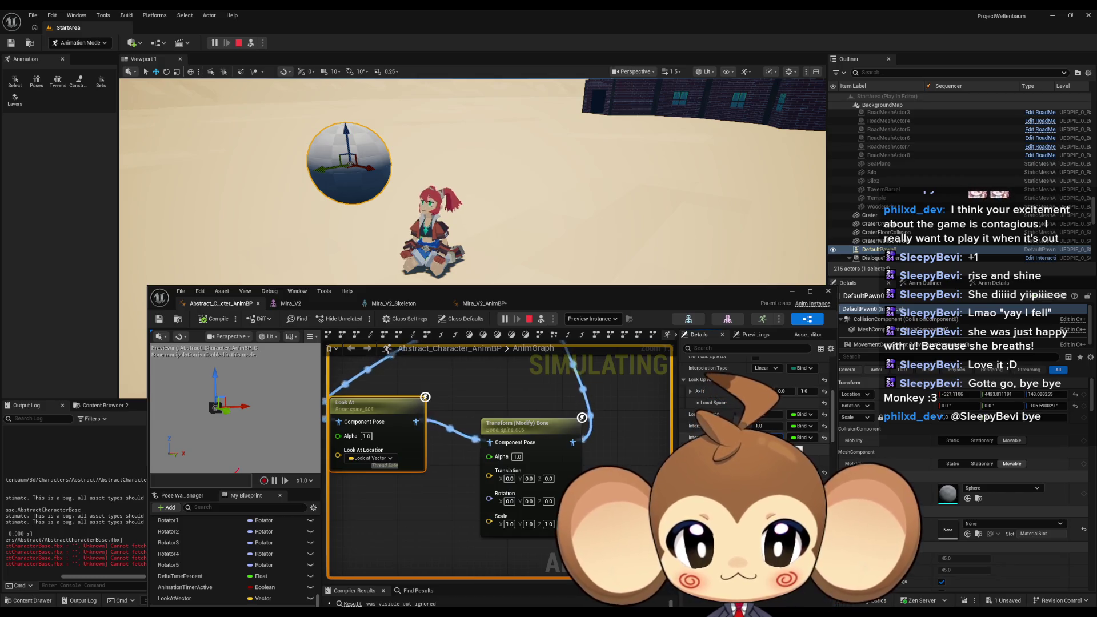
pyautogui.click(217, 319)
pyautogui.click(480, 304)
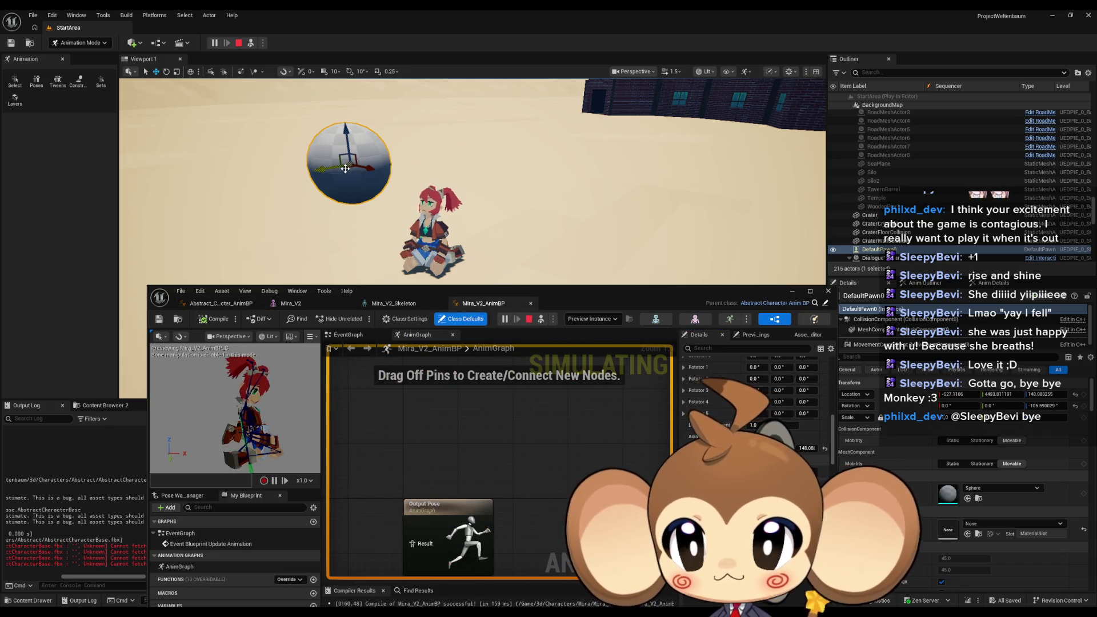
# Step: Swing the pawn sphere right, lower it to about 63, then stop the play session
pyautogui.moveTo(345, 169)
pyautogui.mouseDown()
pyautogui.moveTo(461, 128)
pyautogui.moveTo(344, 169)
pyautogui.moveTo(497, 208)
pyautogui.moveTo(524, 172)
pyautogui.mouseUp()
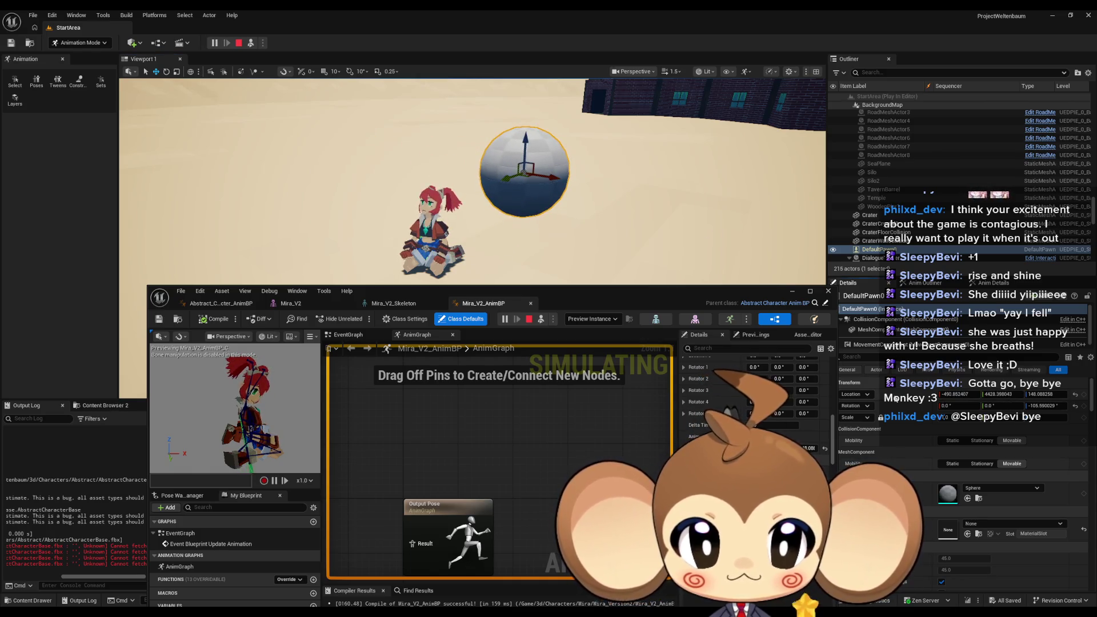
pyautogui.press('Return')
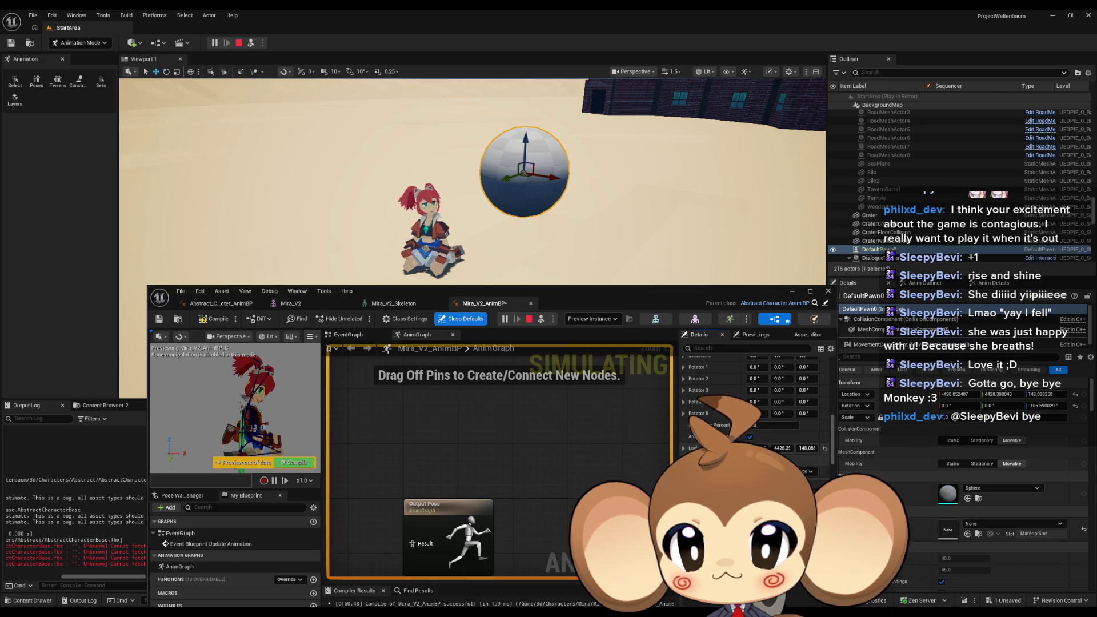
pyautogui.moveTo(674, 225)
pyautogui.mouseDown()
pyautogui.moveTo(587, 199)
pyautogui.moveTo(400, 251)
pyautogui.moveTo(423, 253)
pyautogui.mouseUp()
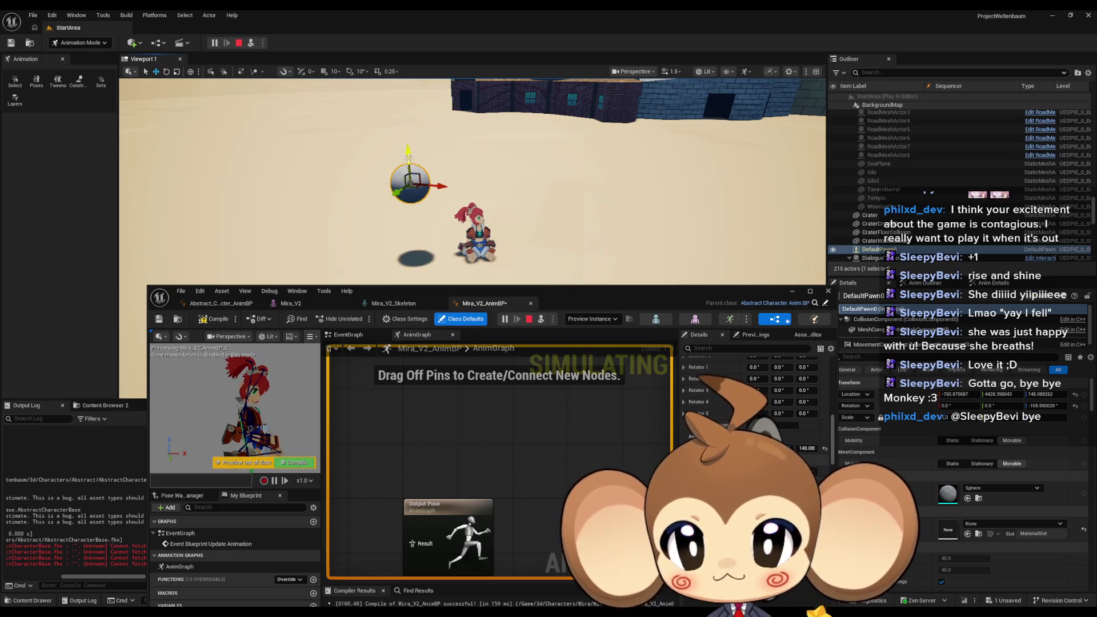
pyautogui.moveTo(397, 199)
pyautogui.mouseDown()
pyautogui.moveTo(397, 245)
pyautogui.moveTo(370, 268)
pyautogui.mouseUp()
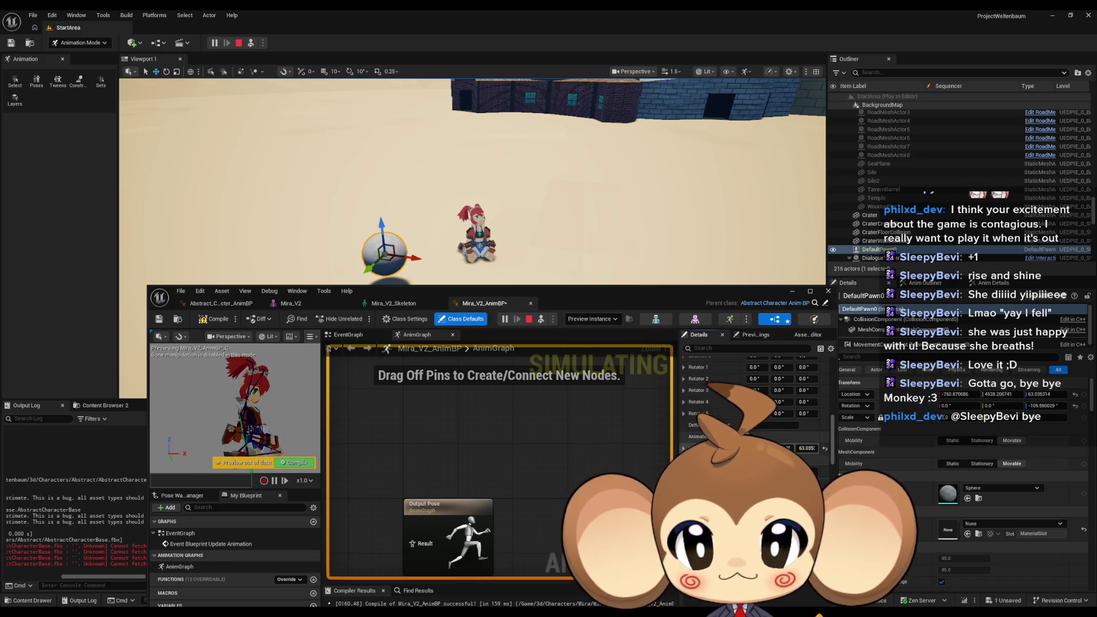
pyautogui.moveTo(686, 244); pyautogui.dragTo(400, 213)
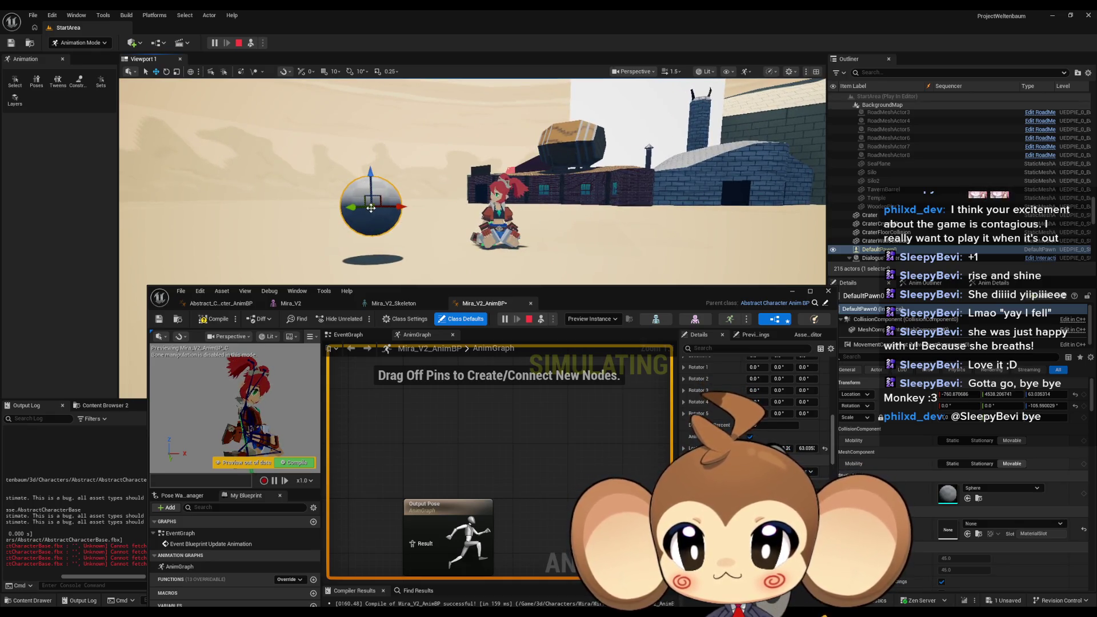
pyautogui.scroll(10, 803, 431)
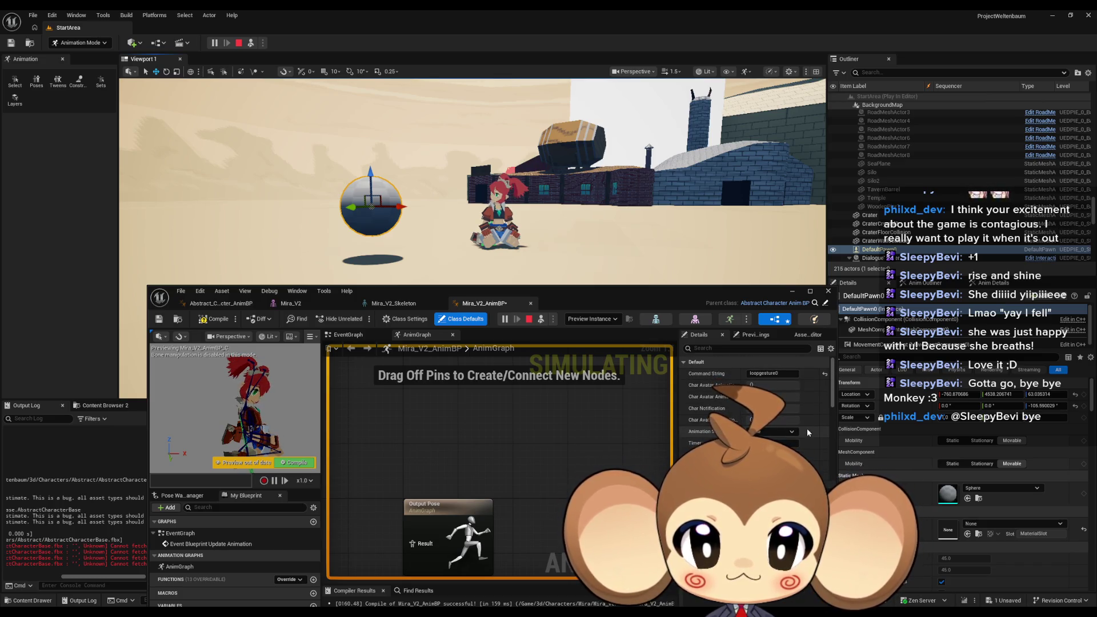
pyautogui.click(215, 306)
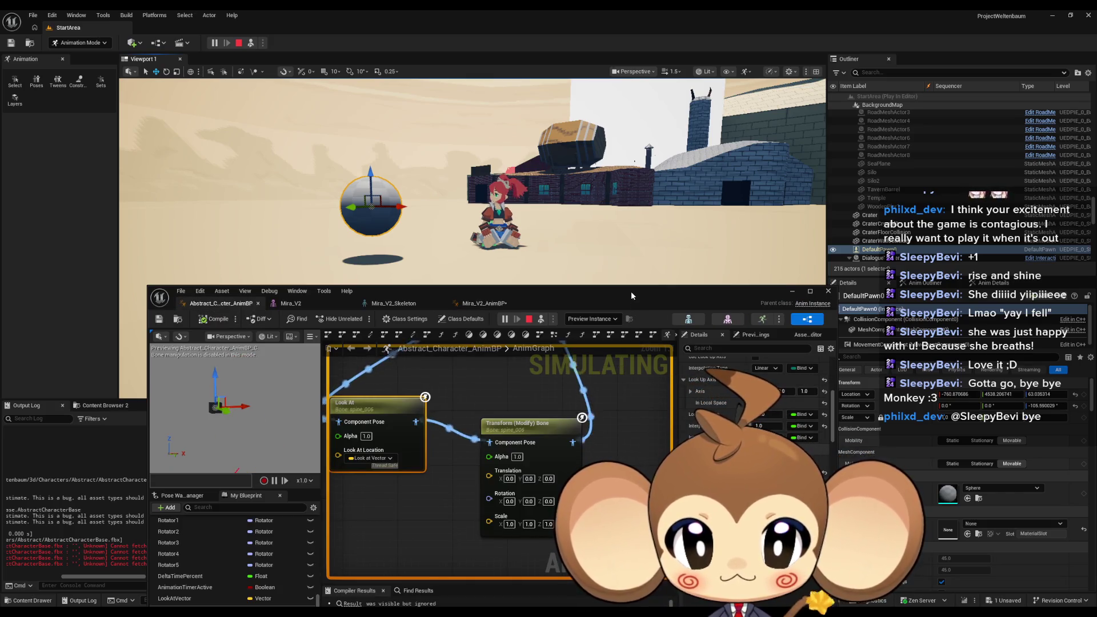
pyautogui.click(239, 44)
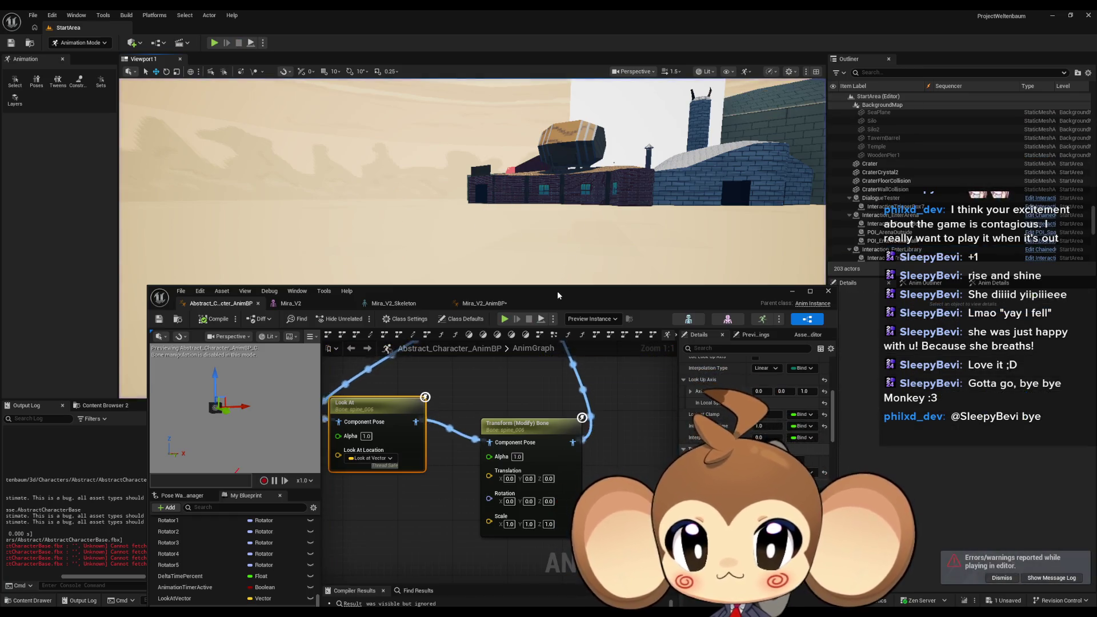
# Step: Maximize the Blueprint editor and pan the AnimGraph to the Look At node chain
pyautogui.doubleClick(557, 290)
pyautogui.scroll(-1, 652, 327)
pyautogui.moveTo(652, 326)
pyautogui.mouseDown()
pyautogui.moveTo(703, 362)
pyautogui.moveTo(727, 362)
pyautogui.mouseUp()
pyautogui.scroll(2, 972, 265)
pyautogui.scroll(2, 971, 266)
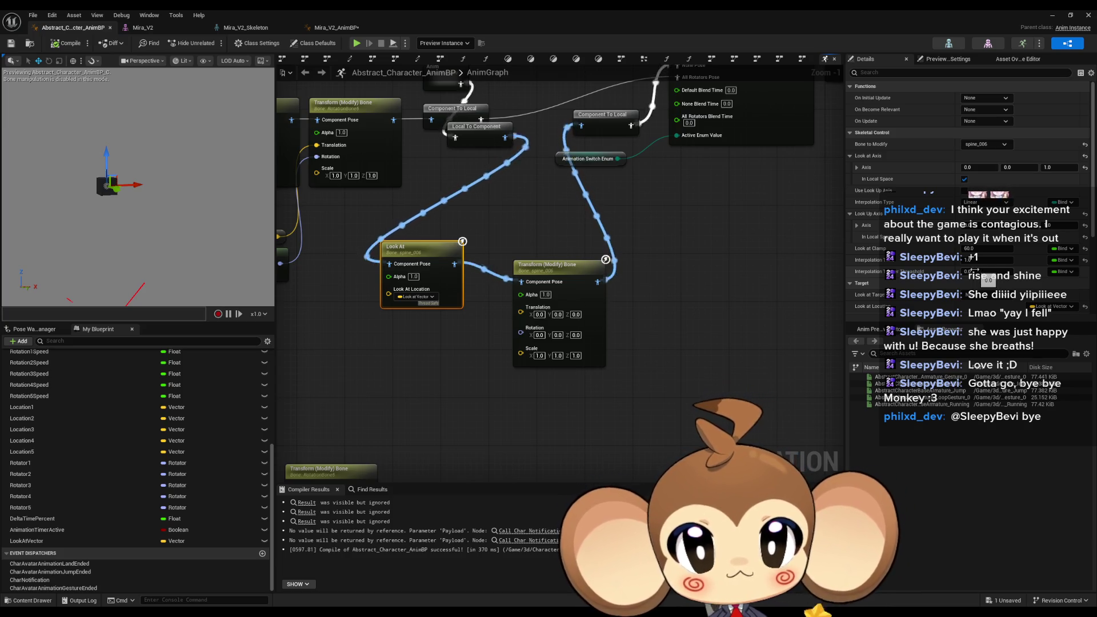
pyautogui.moveTo(647, 194)
pyautogui.mouseDown()
pyautogui.moveTo(673, 309)
pyautogui.moveTo(640, 259)
pyautogui.moveTo(652, 193)
pyautogui.mouseUp()
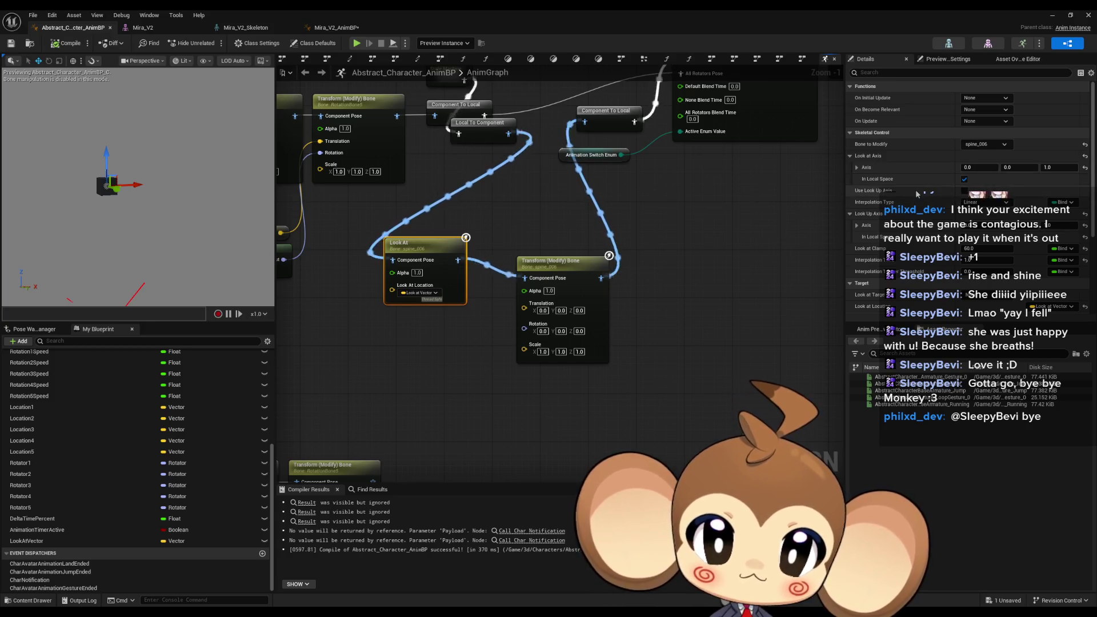
# Step: Scroll through the Look At node's Details and view the alpha input type choices
pyautogui.scroll(-1, 910, 194)
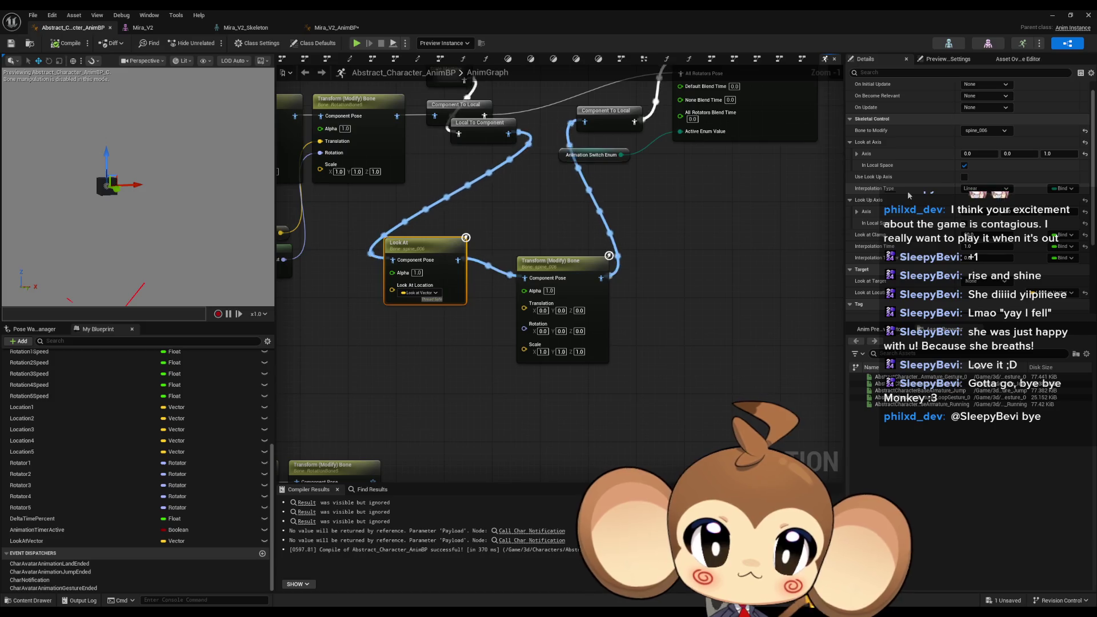
pyautogui.scroll(-1, 893, 203)
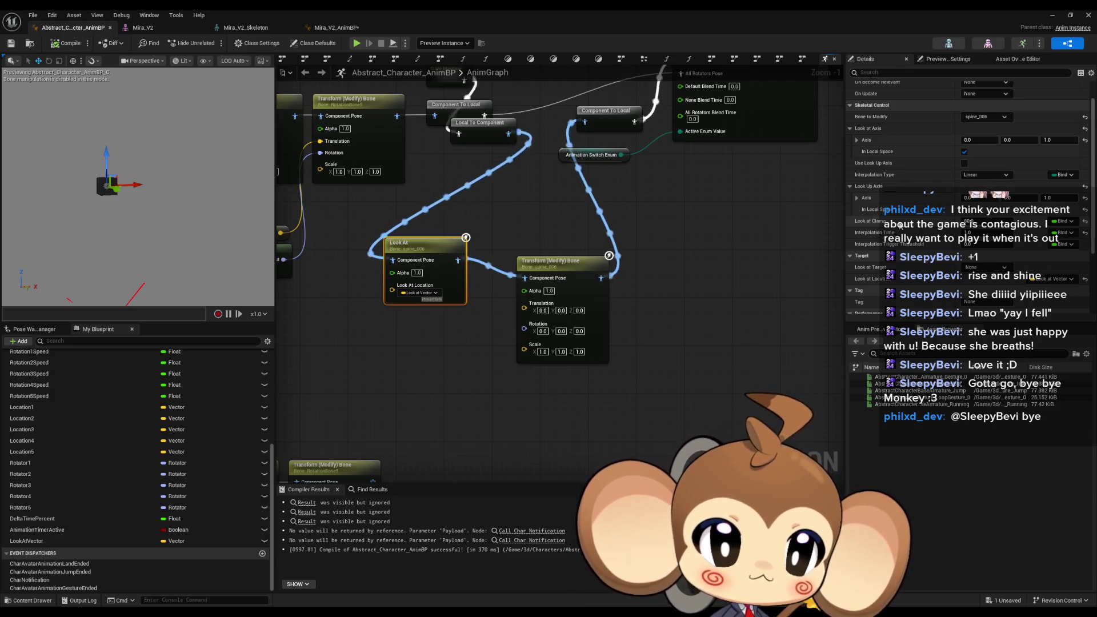
pyautogui.scroll(-2, 868, 247)
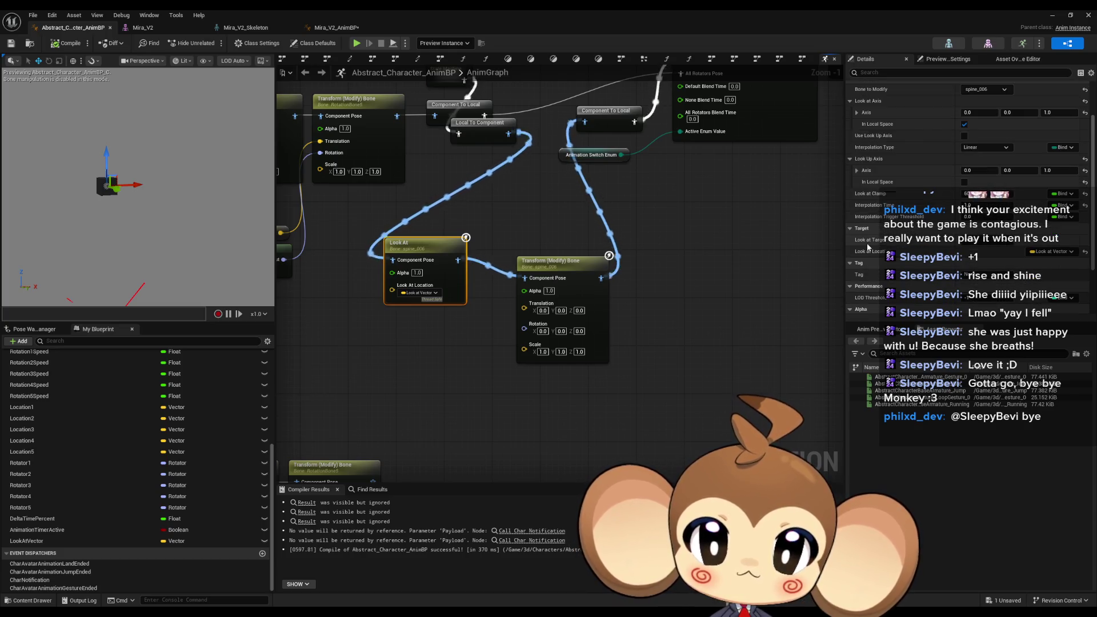
pyautogui.scroll(-2, 865, 247)
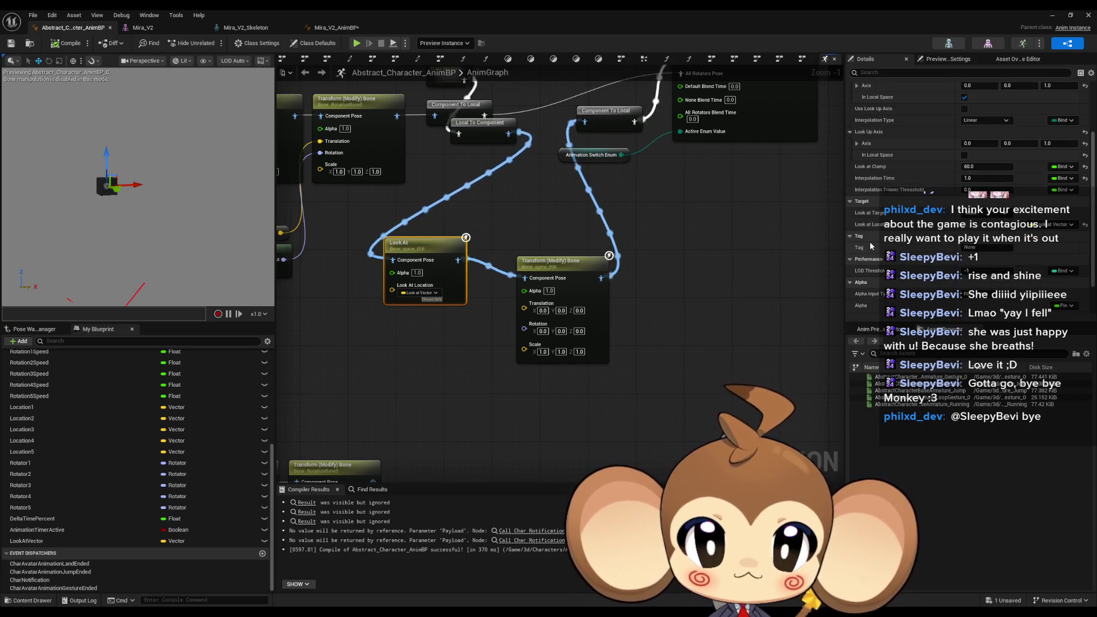
pyautogui.scroll(-1, 870, 253)
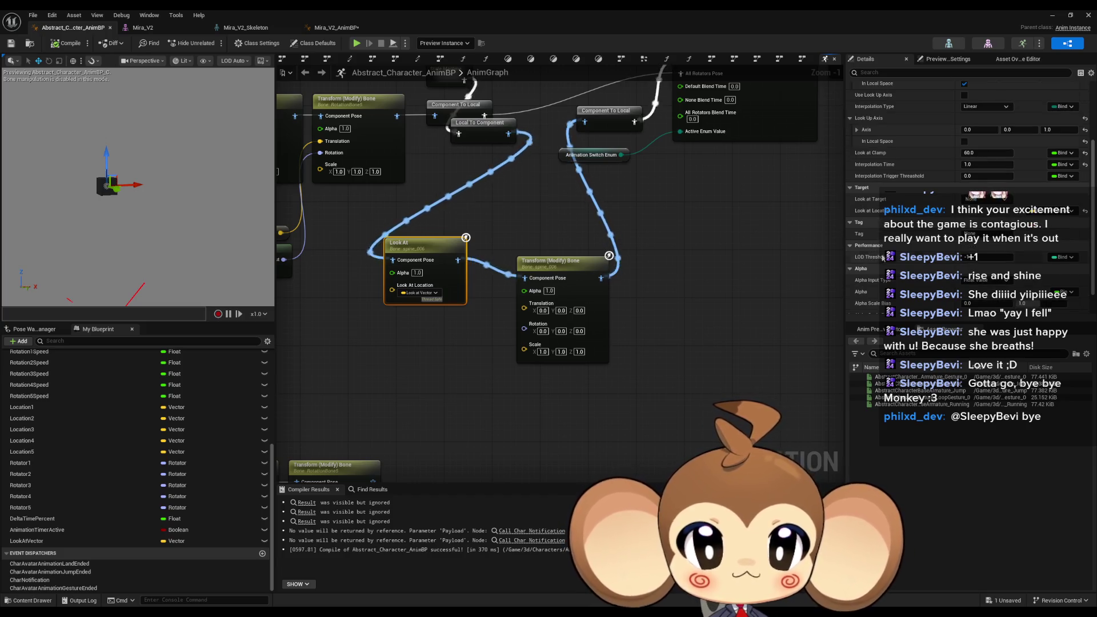
pyautogui.scroll(-1, 883, 263)
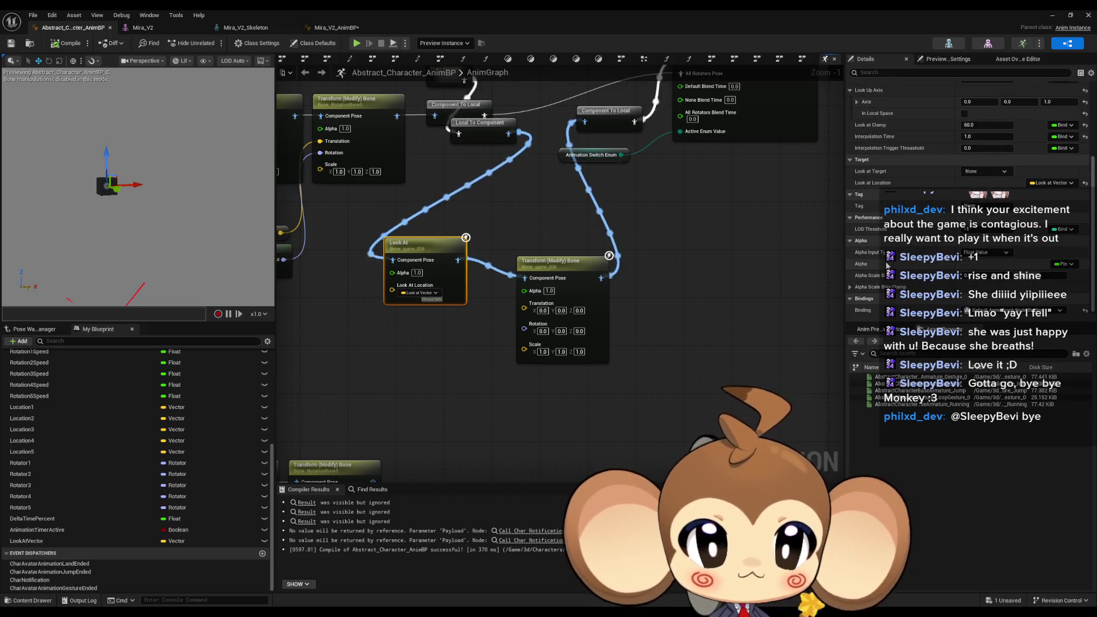
pyautogui.scroll(-1, 889, 265)
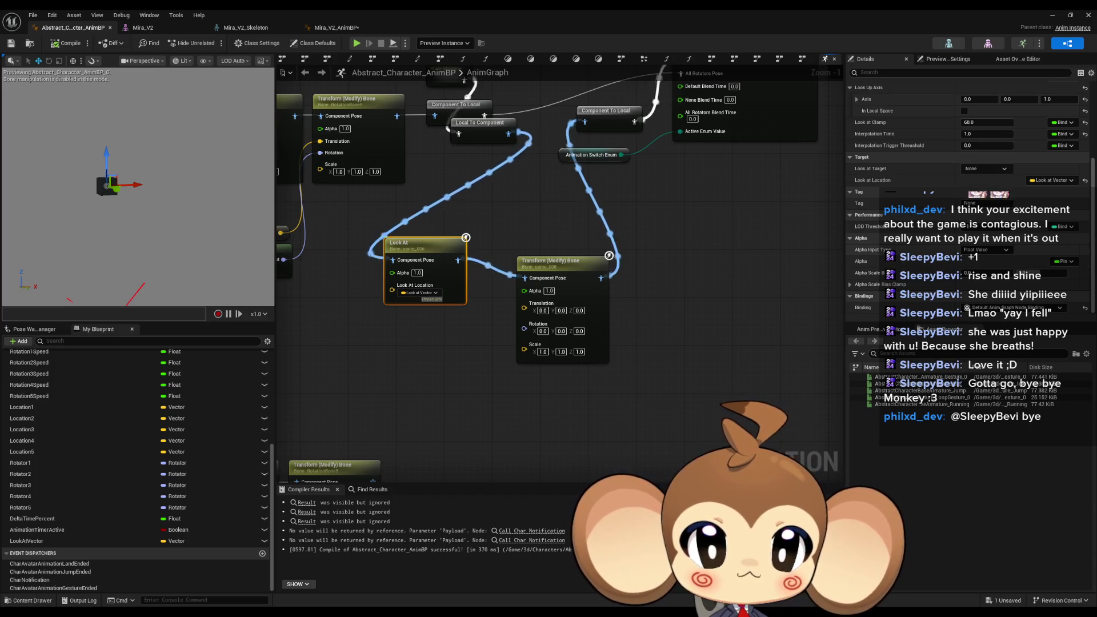
pyautogui.click(971, 252)
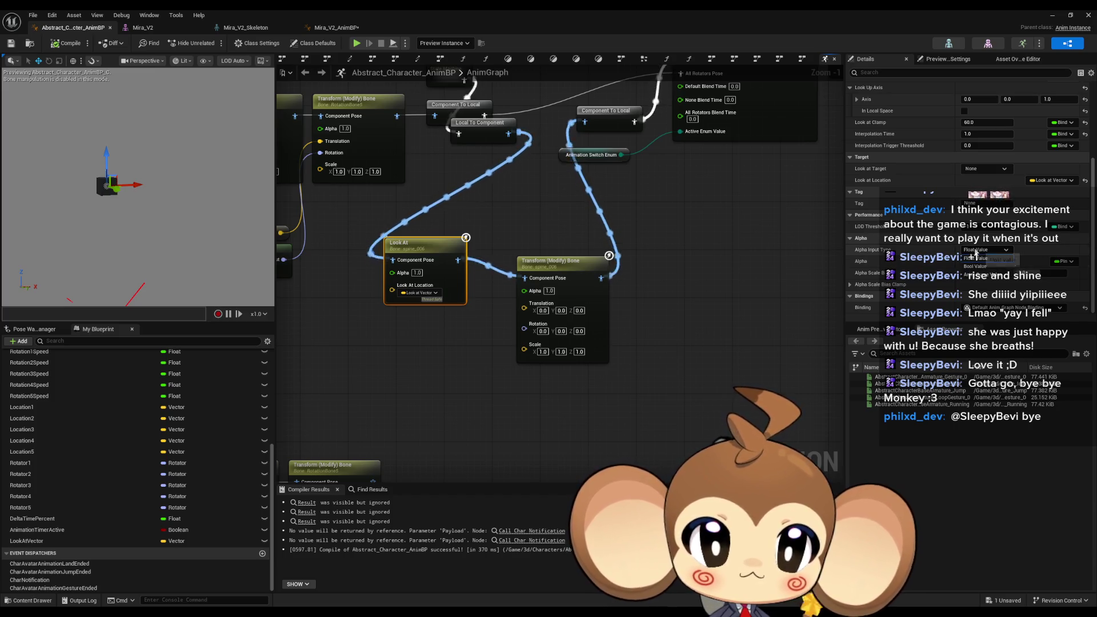
pyautogui.click(779, 261)
pyautogui.moveTo(441, 218); pyautogui.dragTo(443, 264)
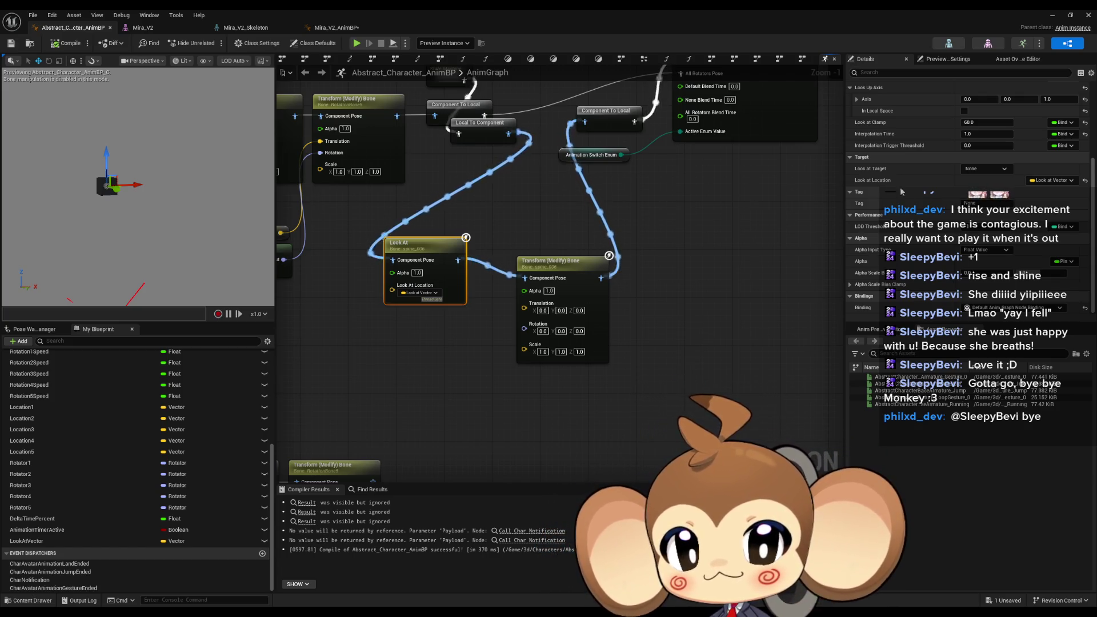
pyautogui.moveTo(661, 219); pyautogui.dragTo(612, 271)
# Step: Restore the editor window and browse the Content Browser to Characters > Abstract
pyautogui.click(565, 219)
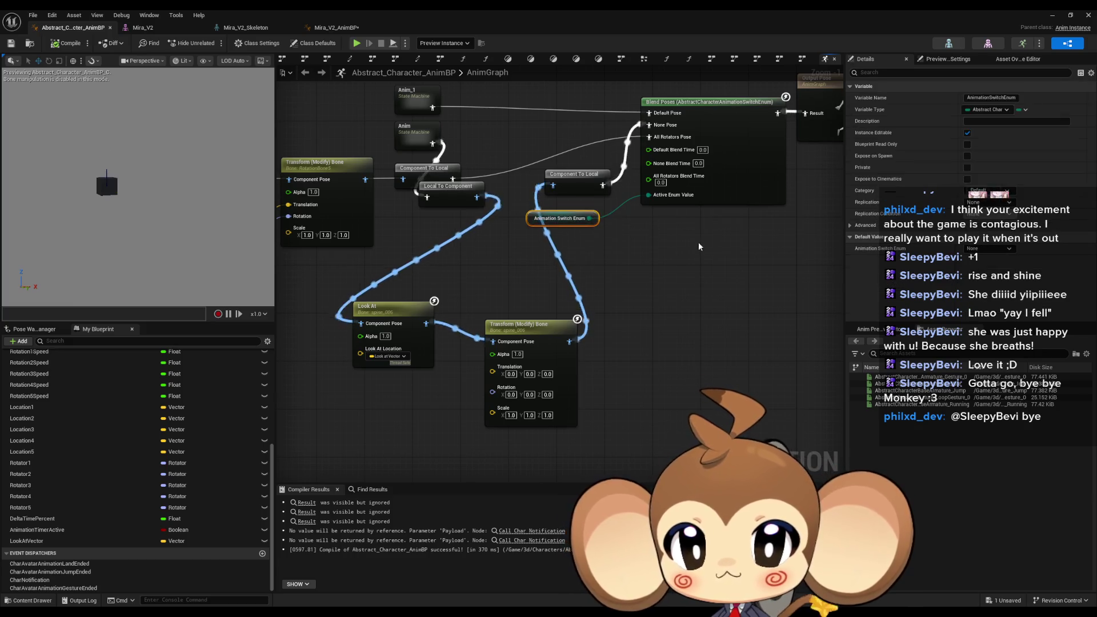
pyautogui.doubleClick(578, 14)
pyautogui.moveTo(574, 271); pyautogui.dragTo(577, 22)
pyautogui.click(683, 432)
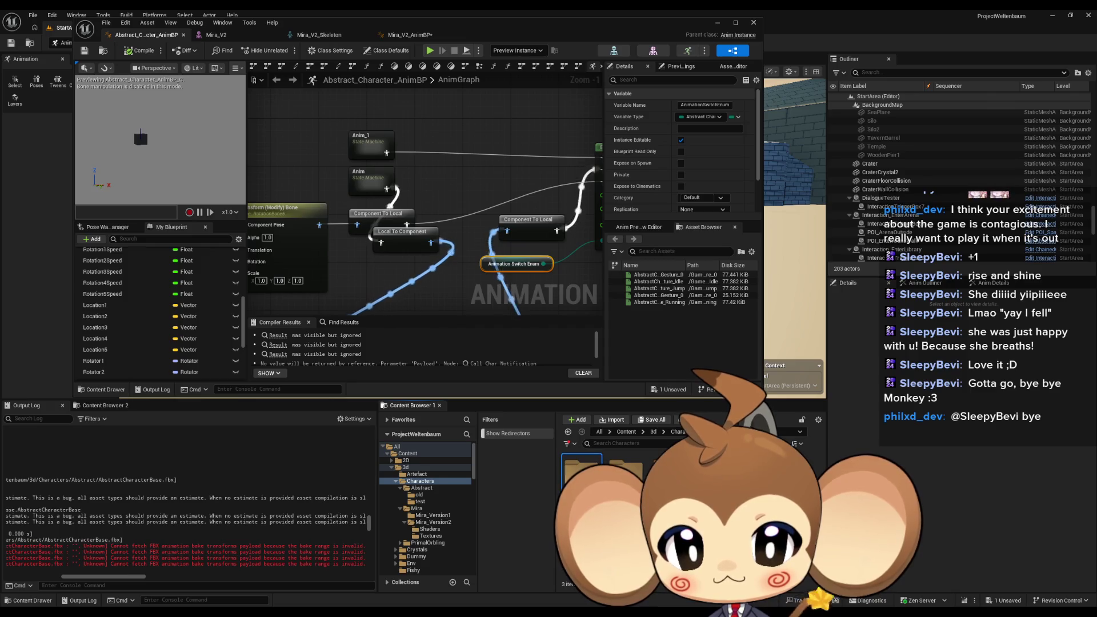
pyautogui.doubleClick(581, 473)
# Step: Add a WithLookAt enumerator to AbstractCharacterAnimationSwitchEnum and return to the AnimBP
pyautogui.doubleClick(671, 475)
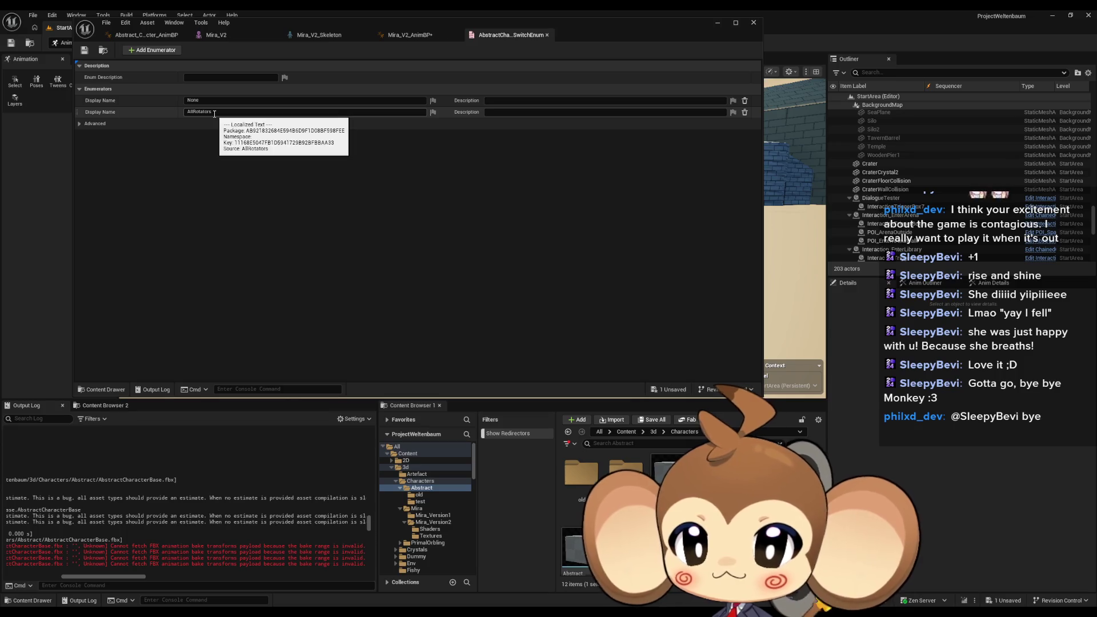
pyautogui.click(139, 53)
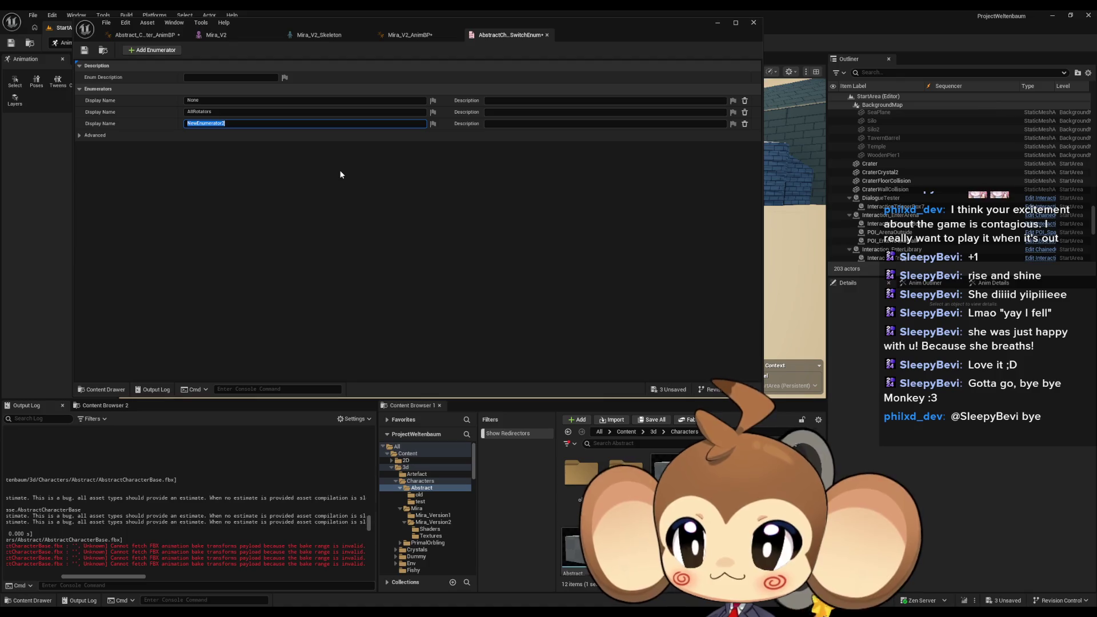
pyautogui.write('WithLookA')
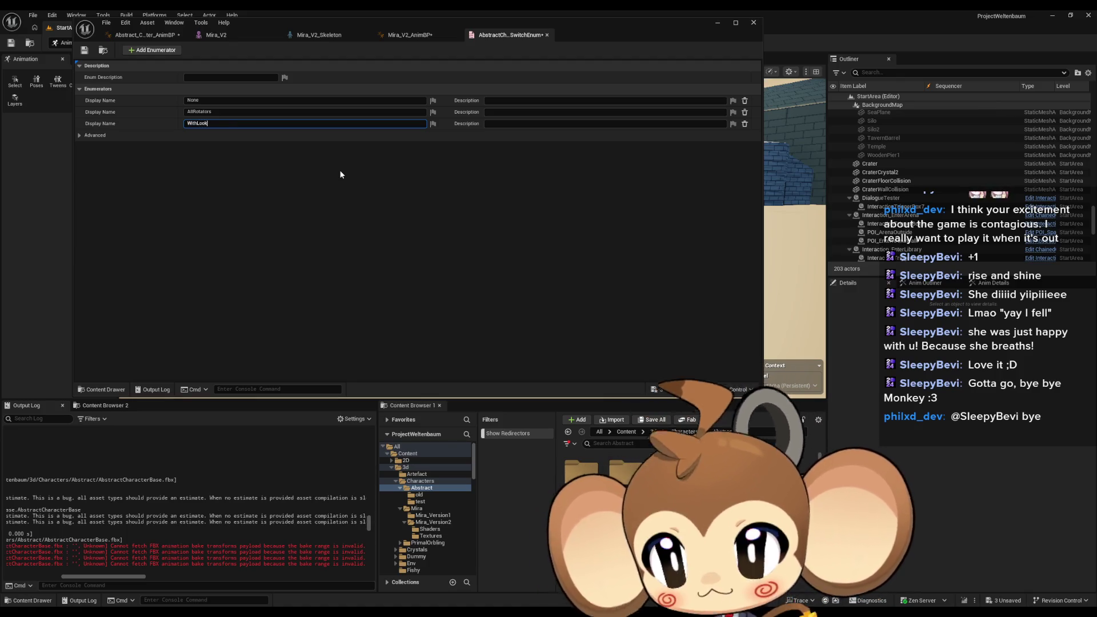
pyautogui.write('t')
pyautogui.press('Return')
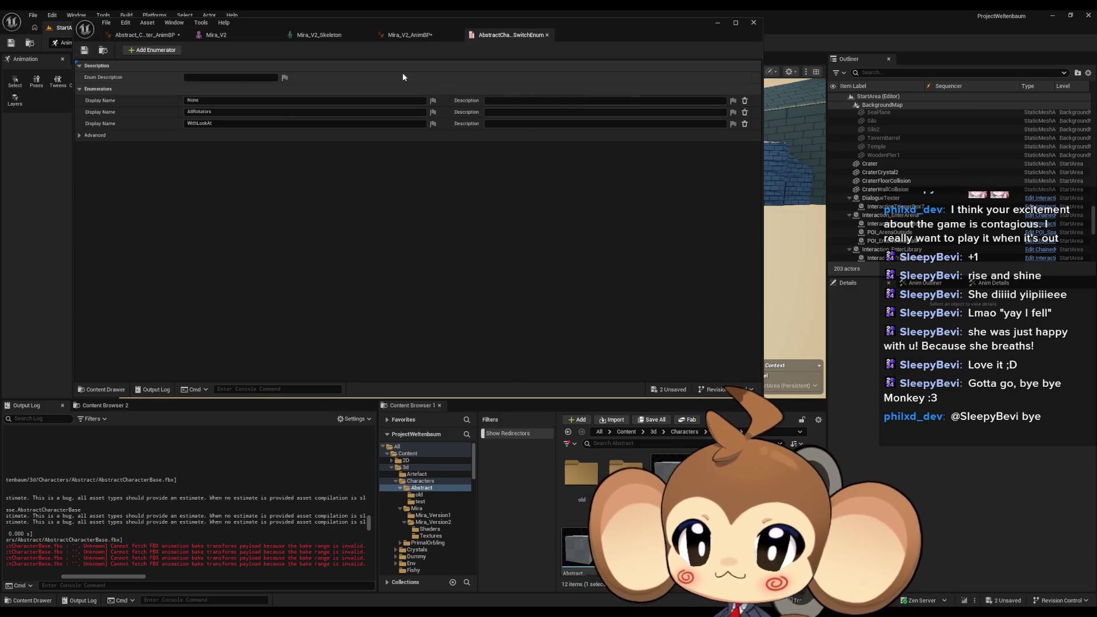
pyautogui.click(131, 36)
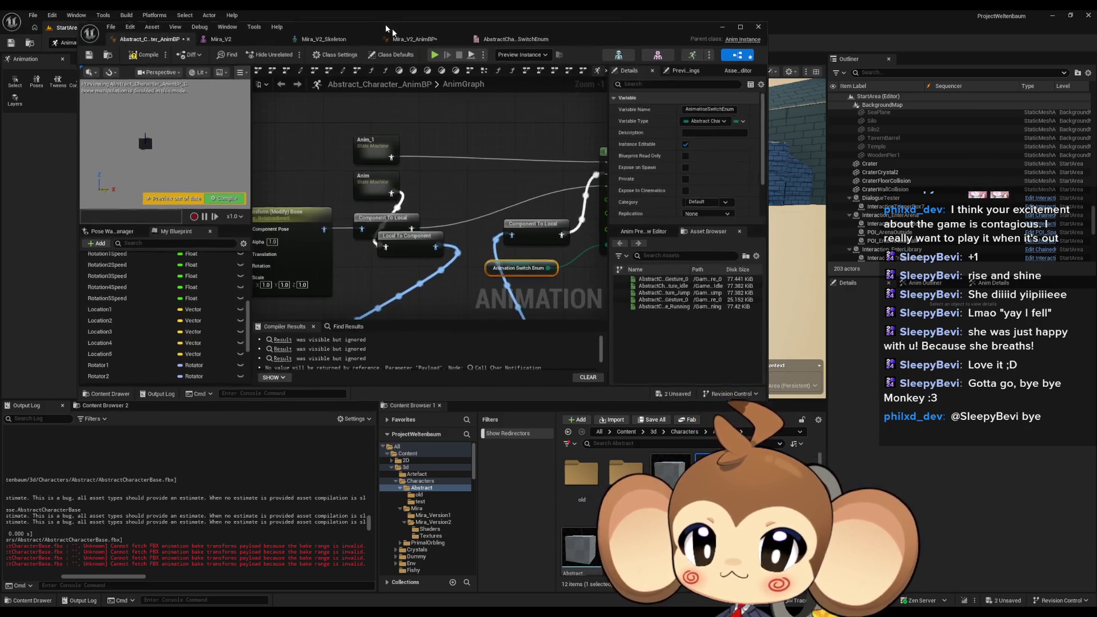
# Step: Maximize the editor and place the Look At node beside the lower Transform (Modify) Bone
pyautogui.doubleClick(385, 24)
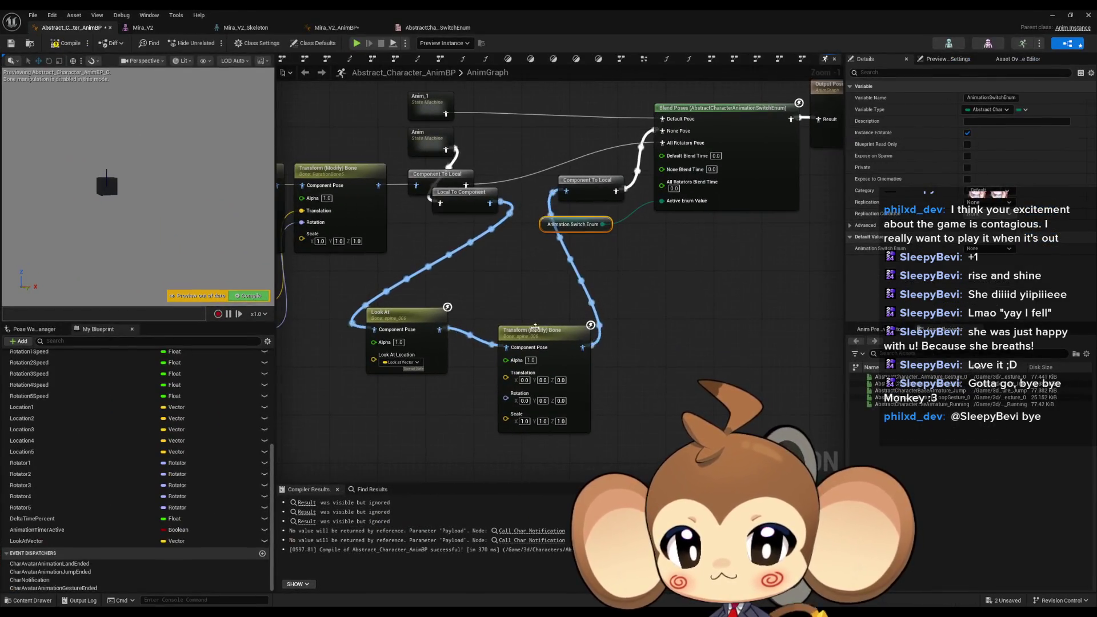
pyautogui.click(588, 306)
pyautogui.moveTo(400, 312); pyautogui.dragTo(490, 306)
# Step: Refresh the Blend Poses node so it gains the With Look at Pose input
pyautogui.click(422, 148)
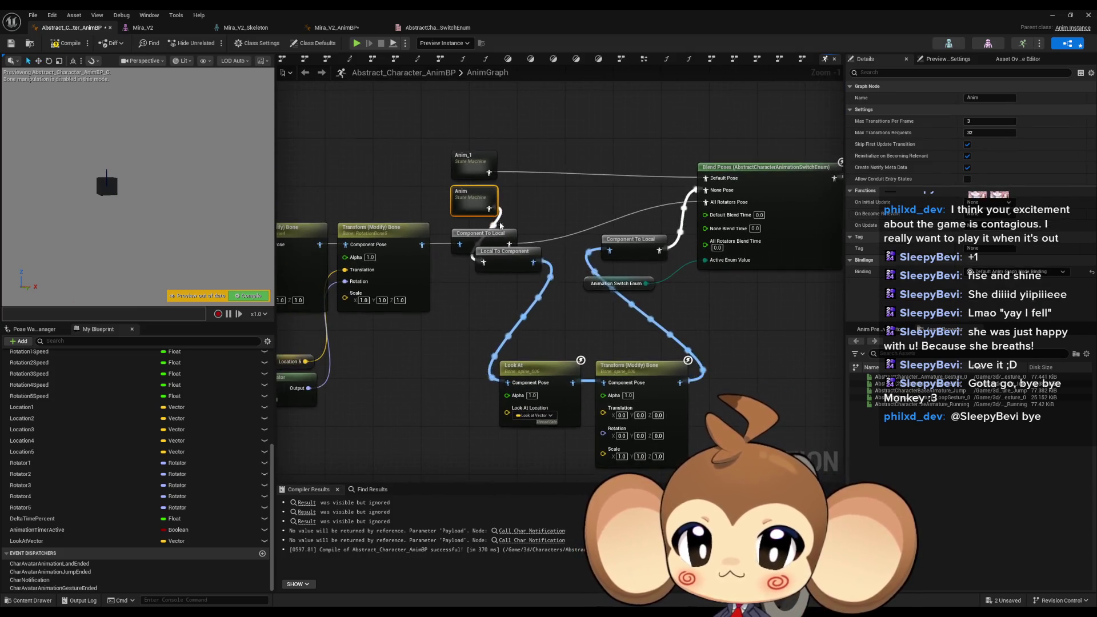
pyautogui.moveTo(471, 209)
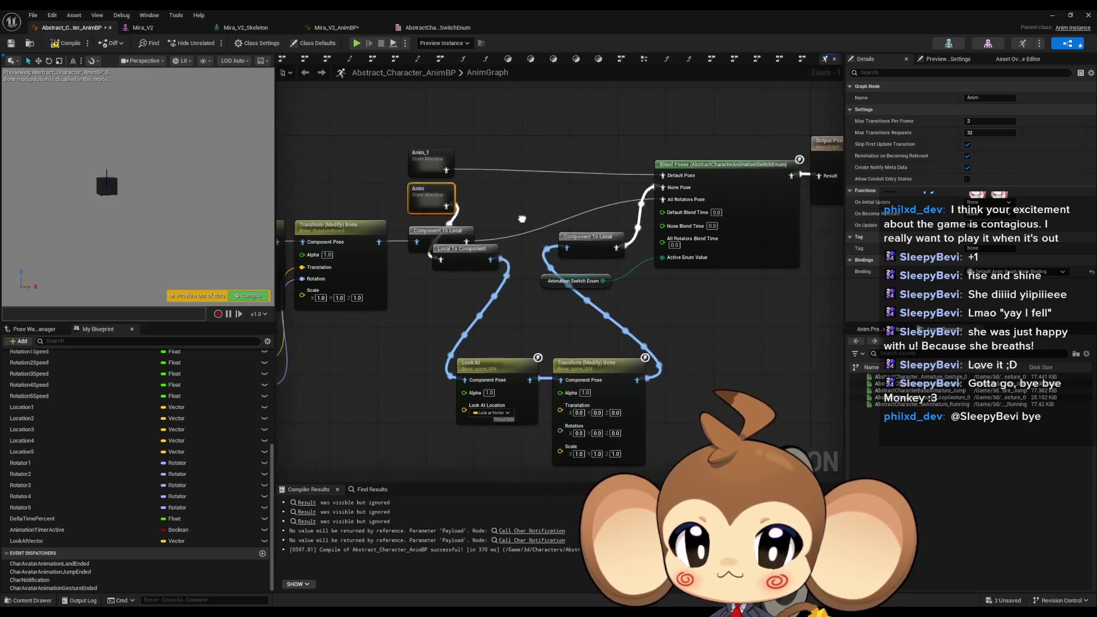
pyautogui.rightClick(724, 203)
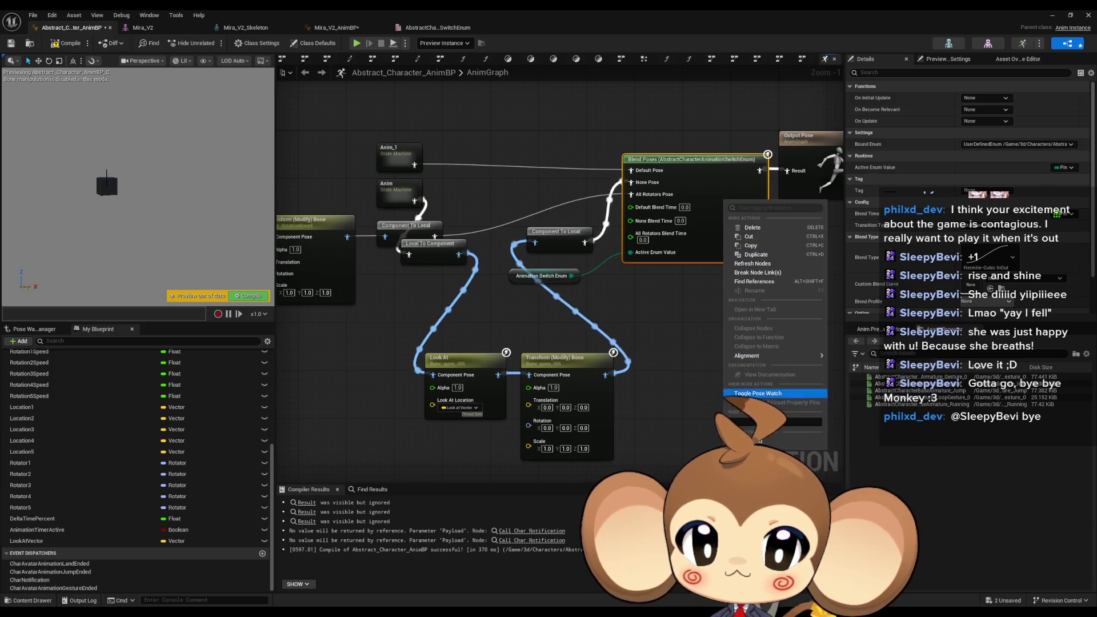
pyautogui.click(773, 427)
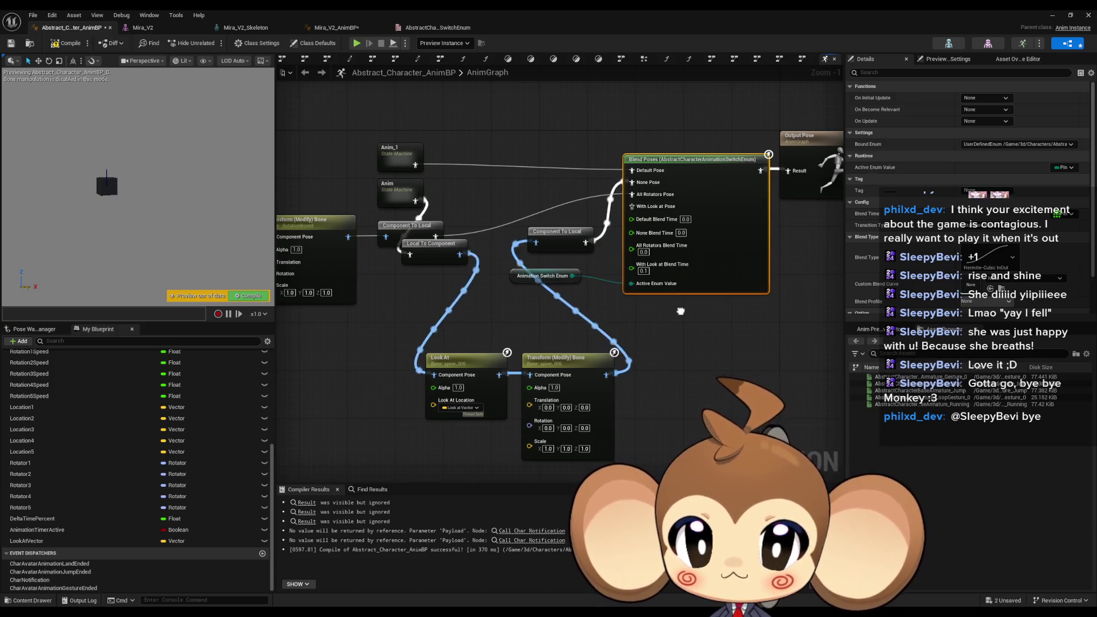
pyautogui.moveTo(655, 197)
pyautogui.mouseDown()
pyautogui.moveTo(635, 377)
pyautogui.moveTo(627, 372)
pyautogui.mouseUp()
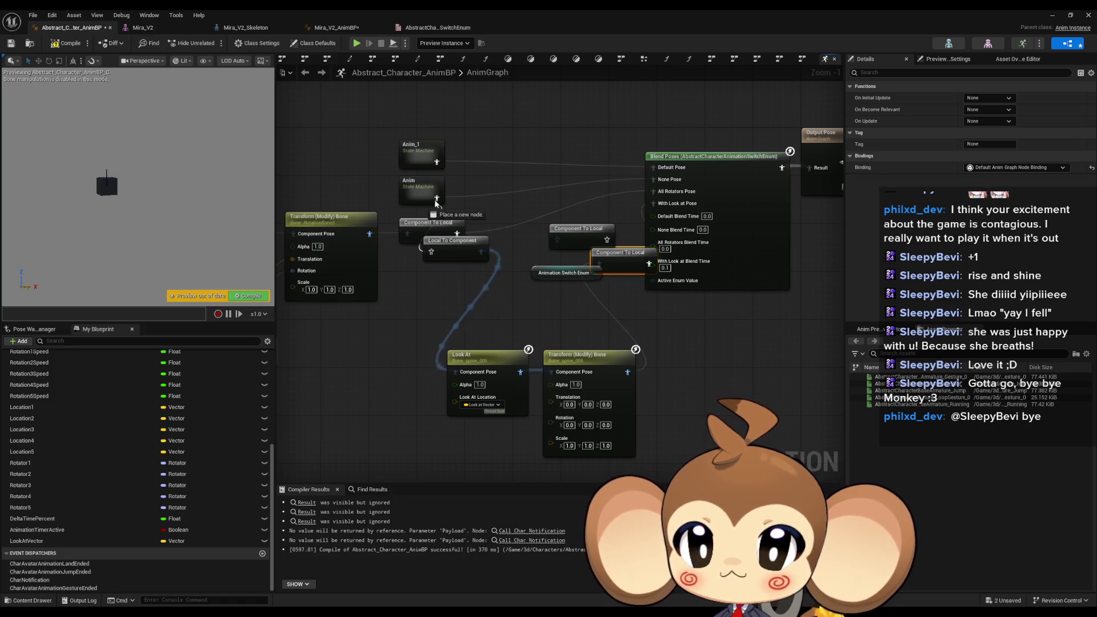
# Step: Move Component To Local so it follows the lower Transform (Modify) Bone node
pyautogui.moveTo(445, 252); pyautogui.dragTo(407, 381)
pyautogui.click(579, 370)
pyautogui.moveTo(579, 370); pyautogui.dragTo(568, 369)
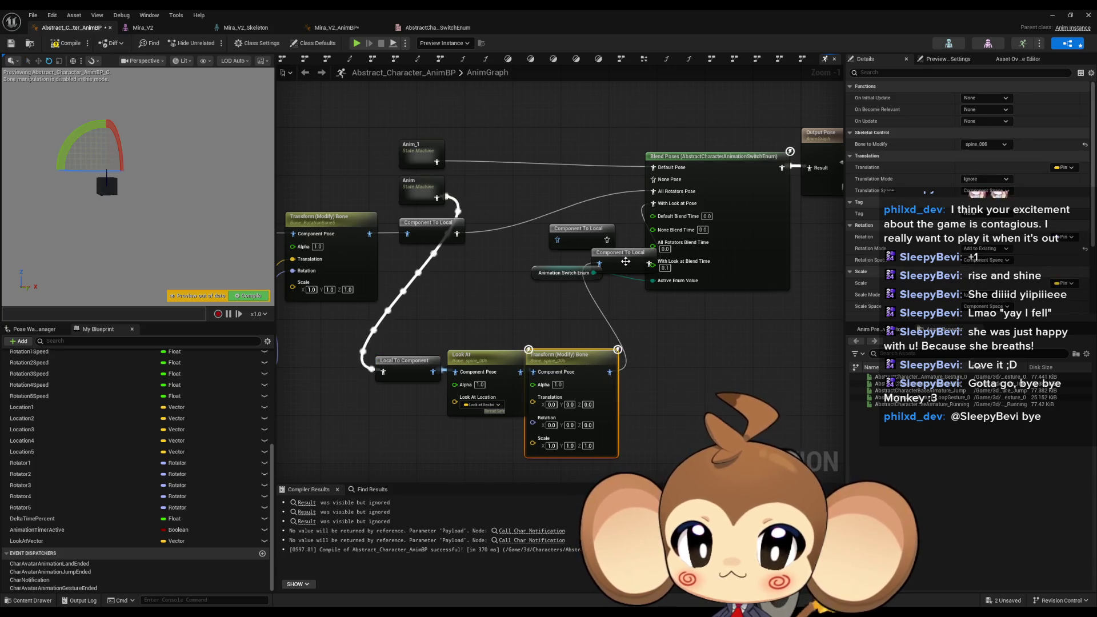
pyautogui.moveTo(617, 252); pyautogui.dragTo(652, 360)
pyautogui.click(634, 323)
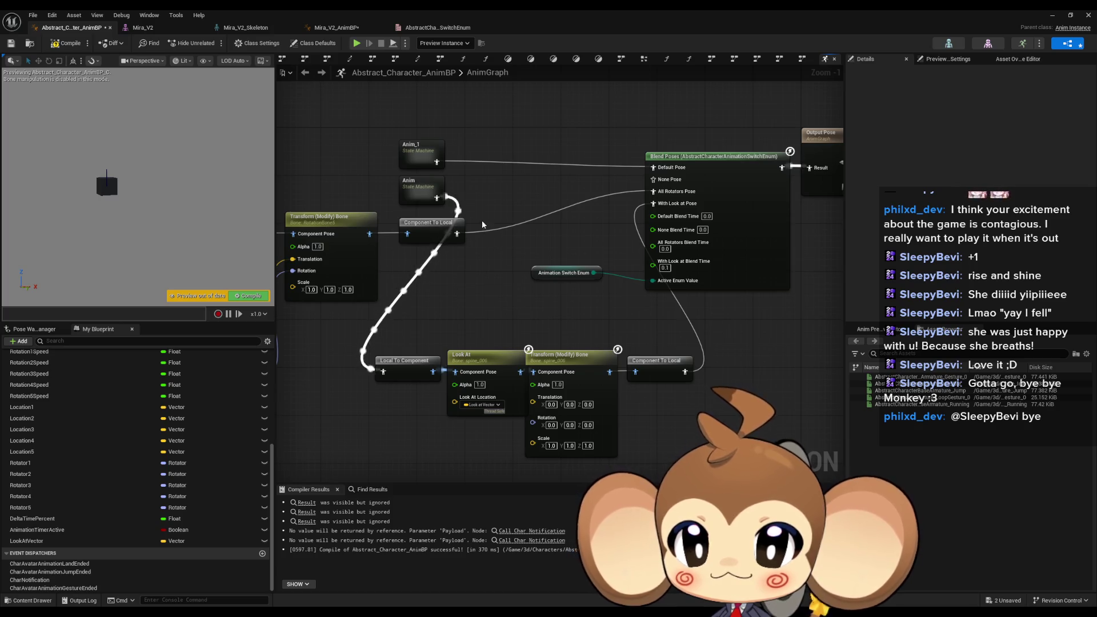
# Step: Expand AnimGraph in My Blueprint and select the Anim state machine entry
pyautogui.rightClick(411, 183)
pyautogui.click(537, 194)
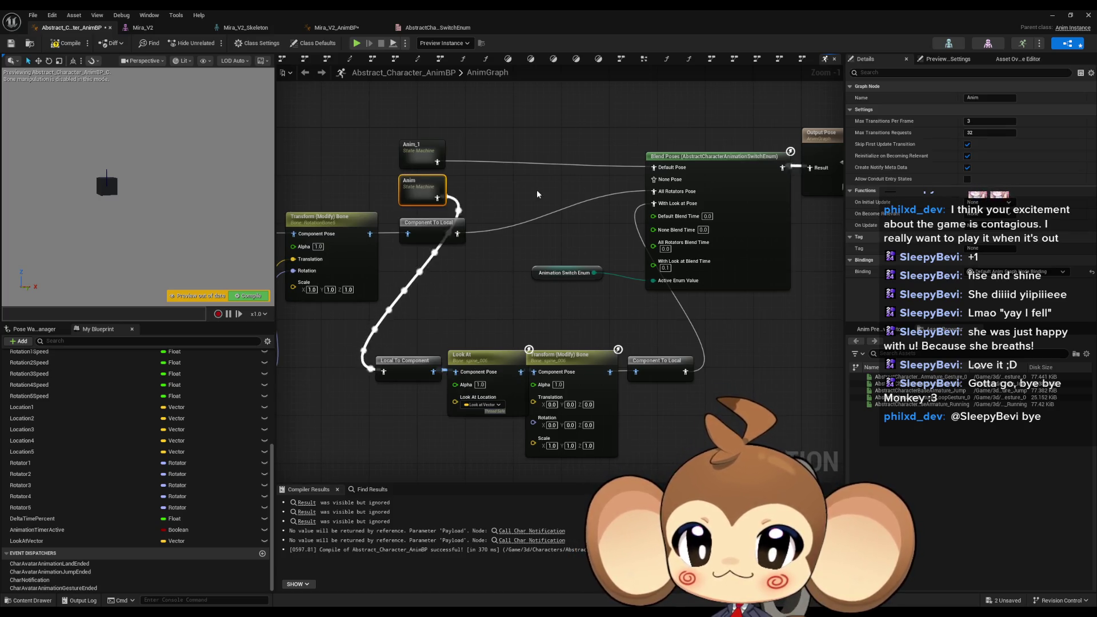
pyautogui.scroll(10, 57, 429)
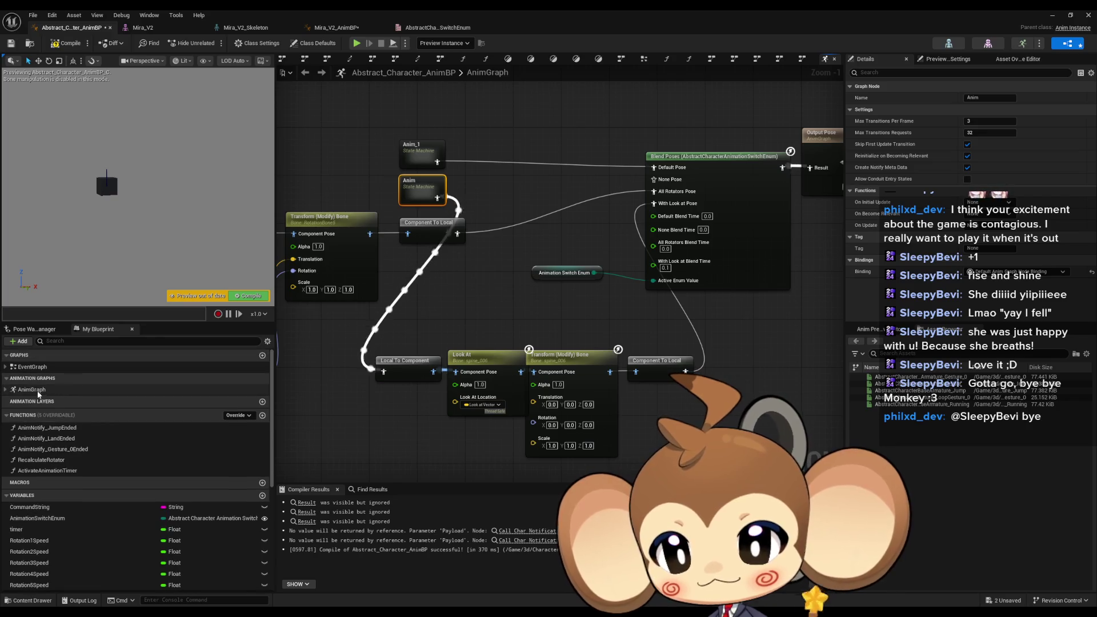
pyautogui.click(6, 390)
pyautogui.click(17, 401)
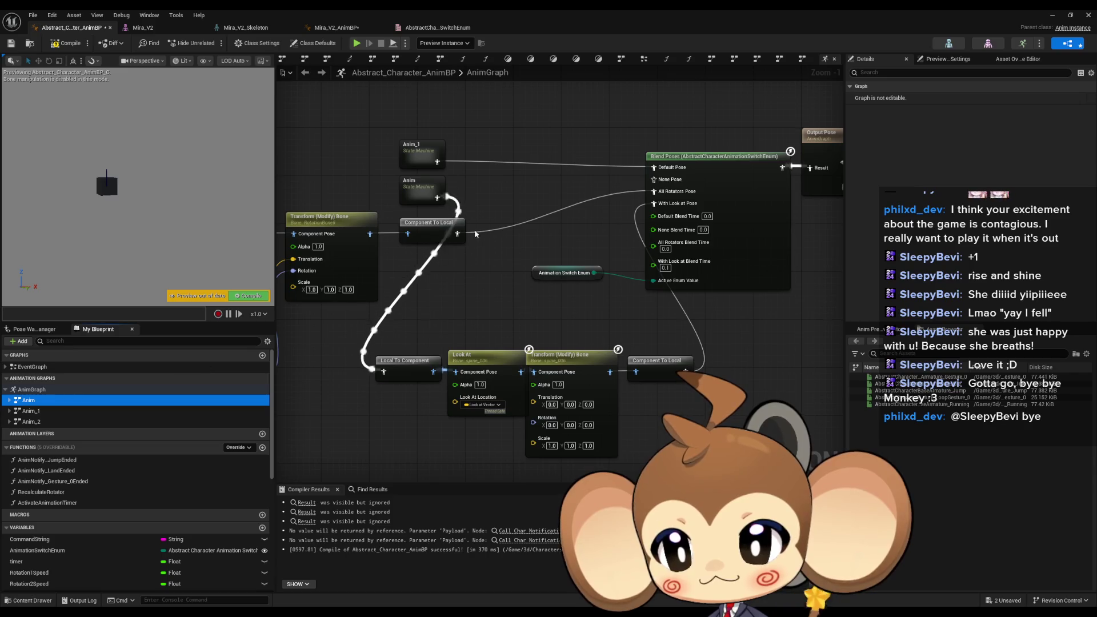
pyautogui.rightClick(496, 197)
pyautogui.press('Escape')
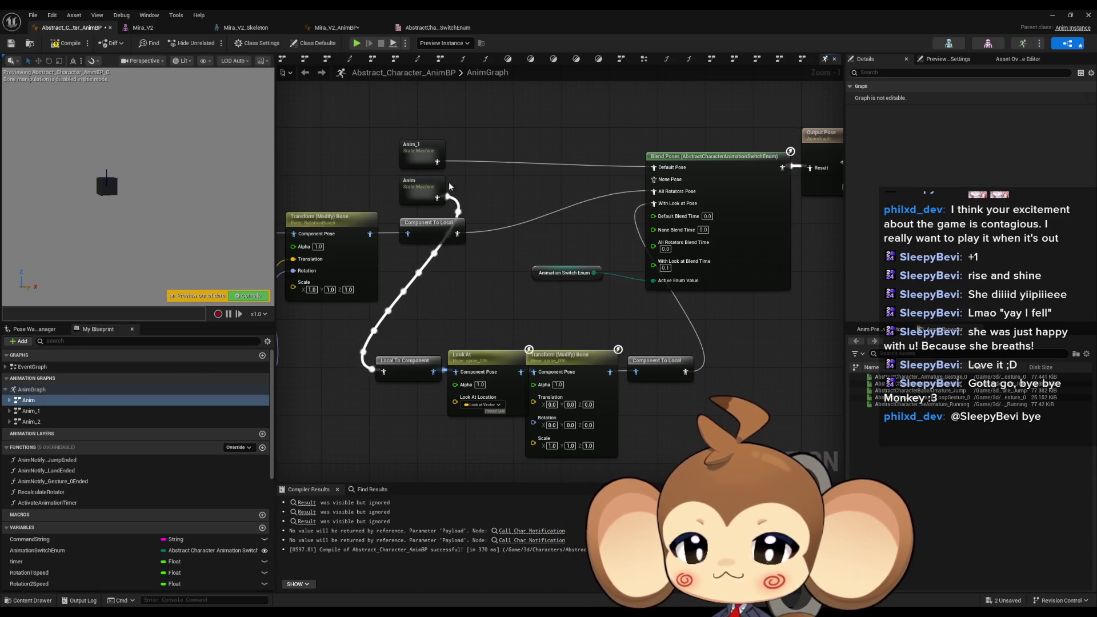
# Step: Search the graph's action list for 'anim' near the Anim state machine
pyautogui.rightClick(428, 188)
pyautogui.press('Escape')
pyautogui.rightClick(518, 186)
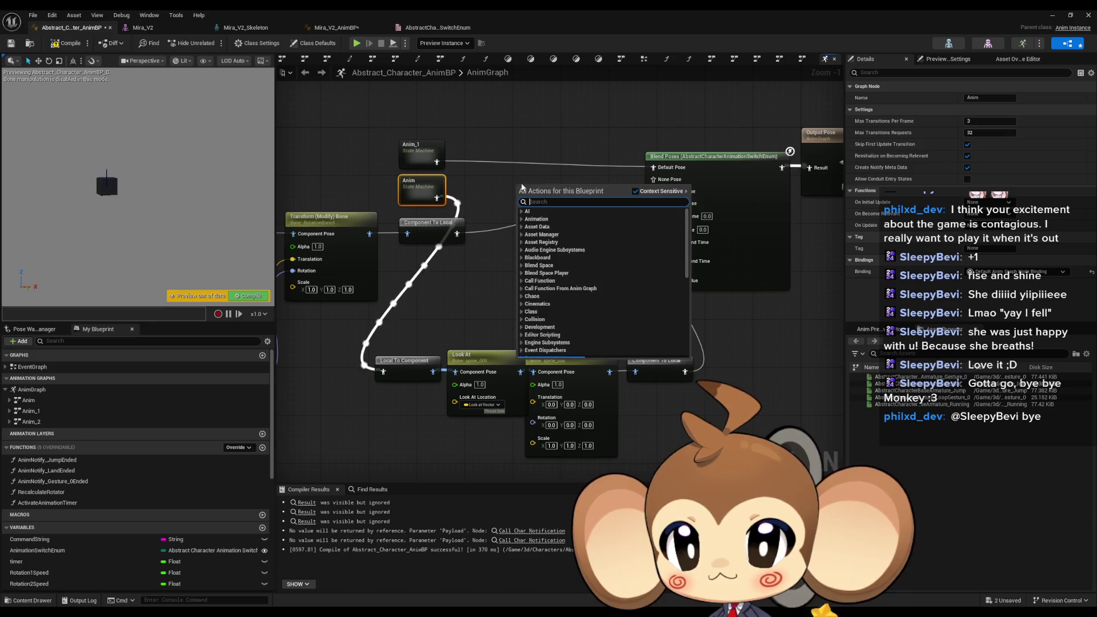
pyautogui.write('anim')
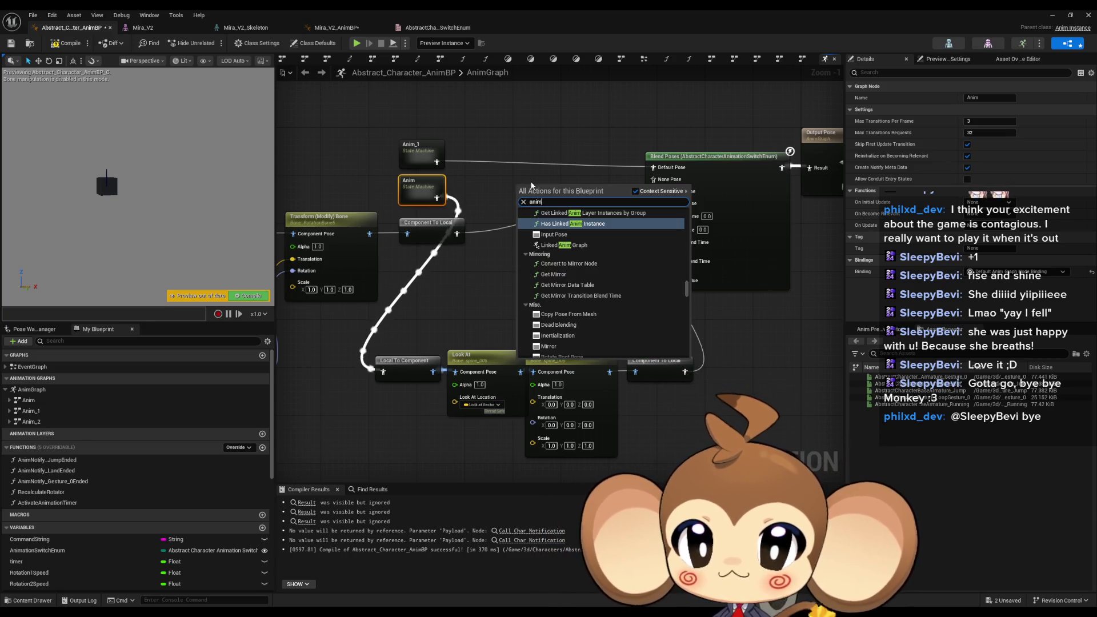
pyautogui.scroll(-5, 639, 282)
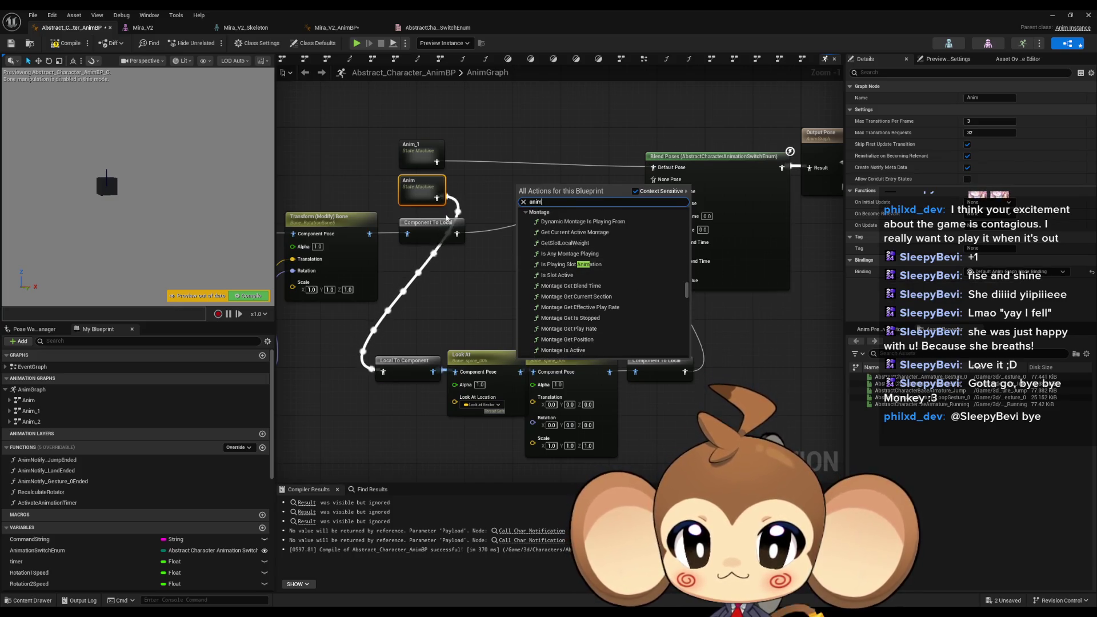
pyautogui.click(479, 200)
pyautogui.scroll(1, 479, 200)
# Step: Create a Save cached pose node from Anim's output named StateMachine
pyautogui.moveTo(443, 197); pyautogui.dragTo(503, 198)
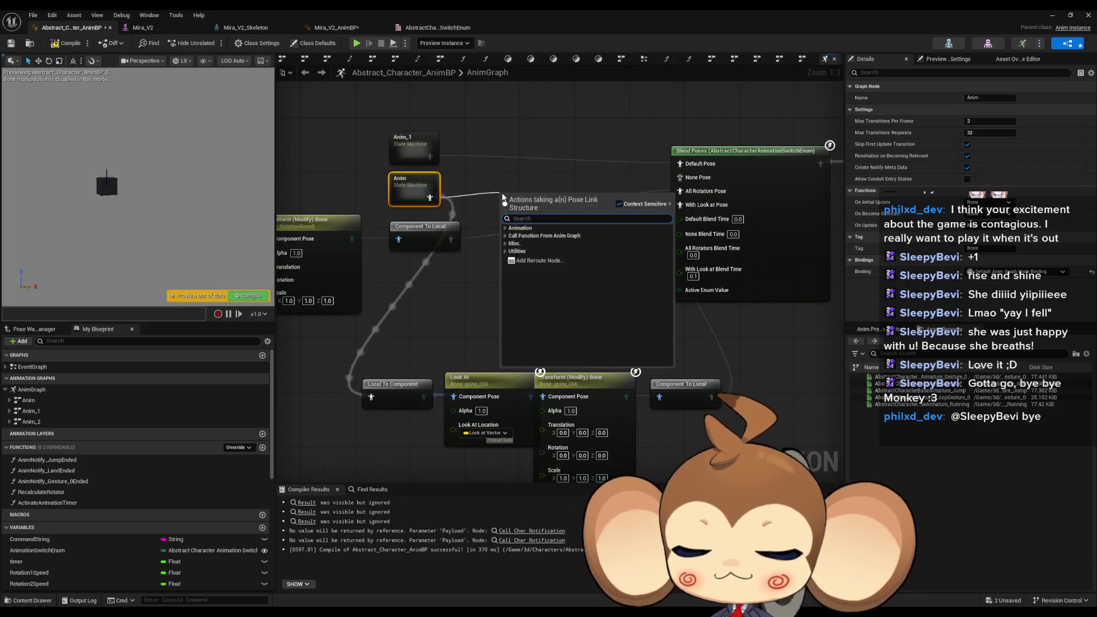
pyautogui.write('cache')
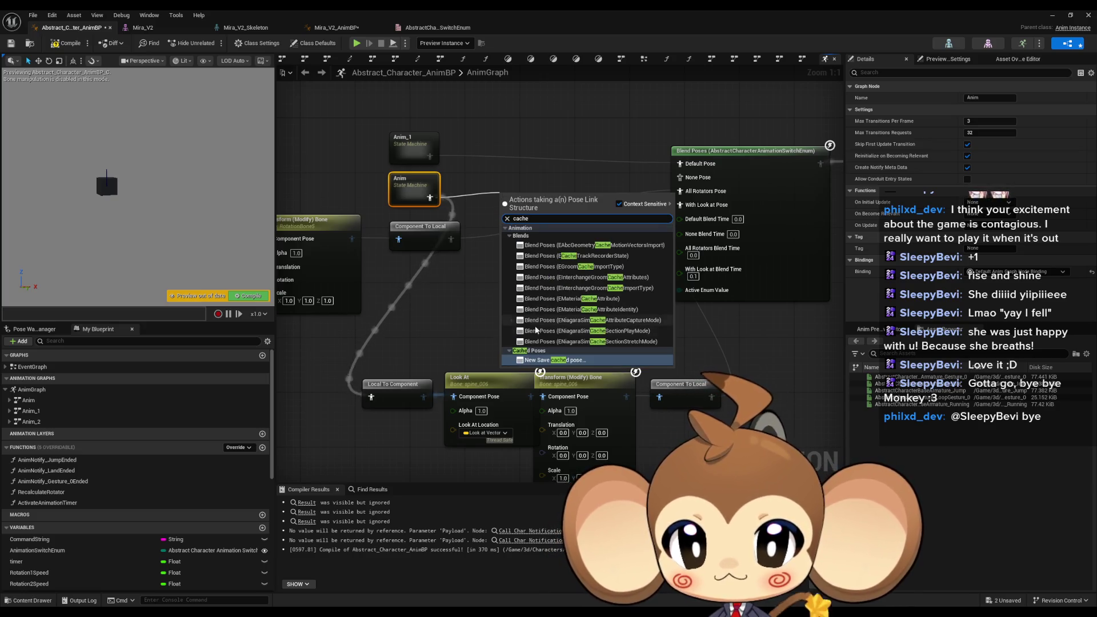
pyautogui.click(580, 360)
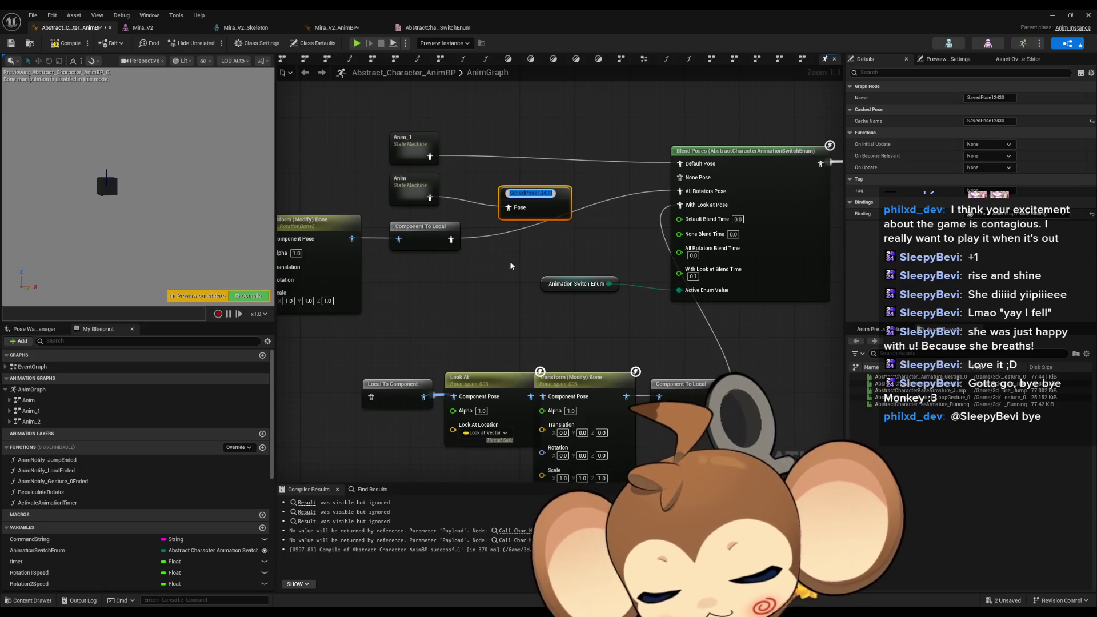
pyautogui.write('State')
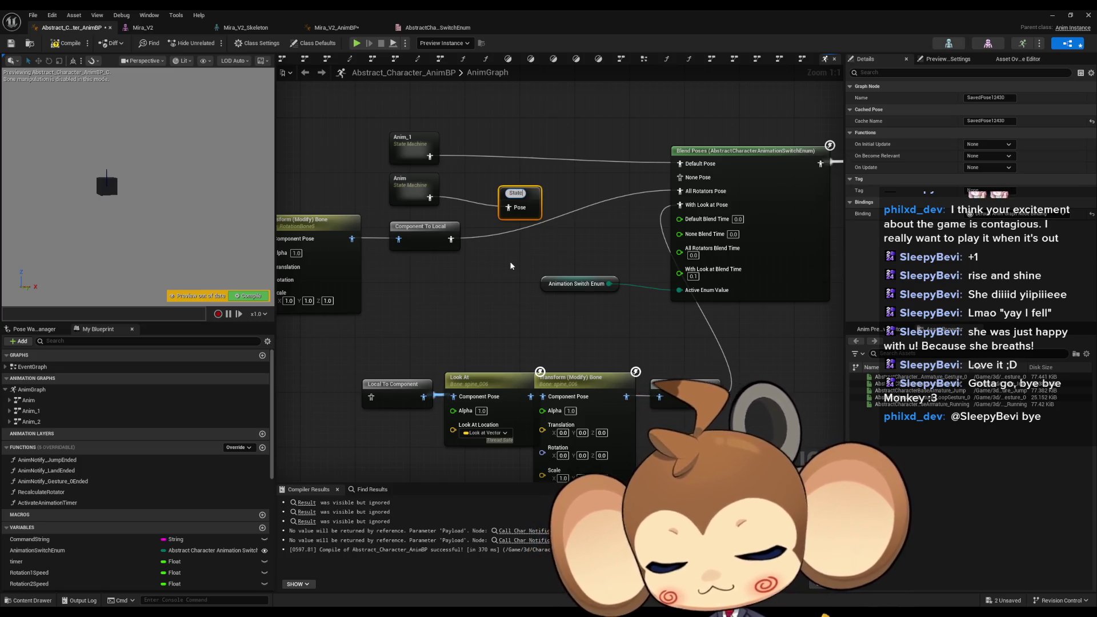
pyautogui.write('Machine')
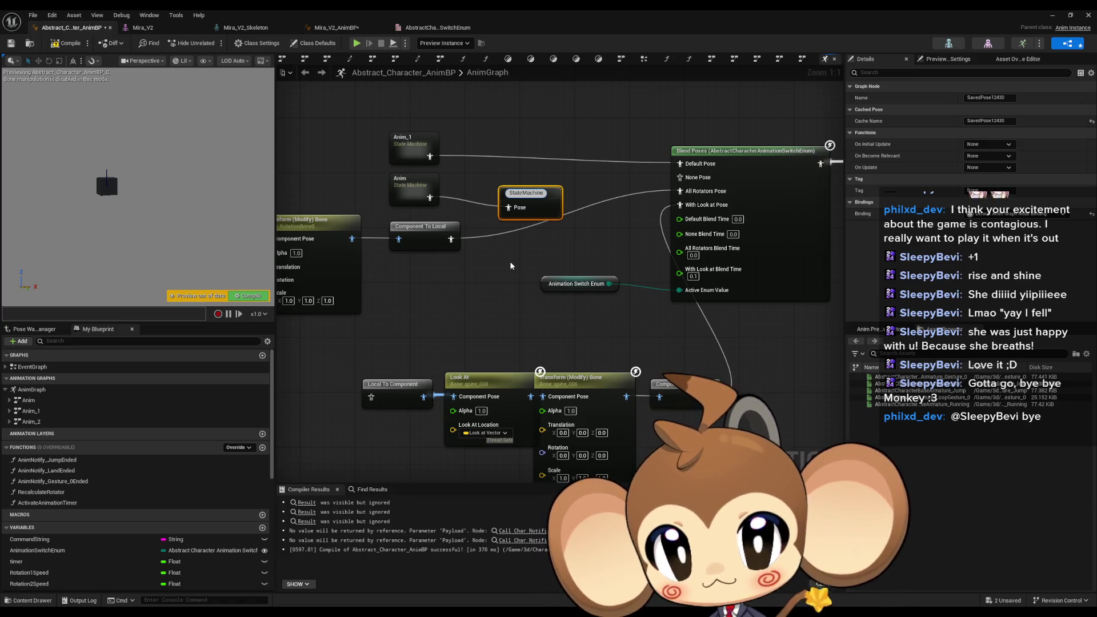
pyautogui.press('Return')
# Step: Move the cached pose node beside Anim and rename it StateMachineSaved
pyautogui.moveTo(525, 192); pyautogui.dragTo(490, 186)
pyautogui.press('F2')
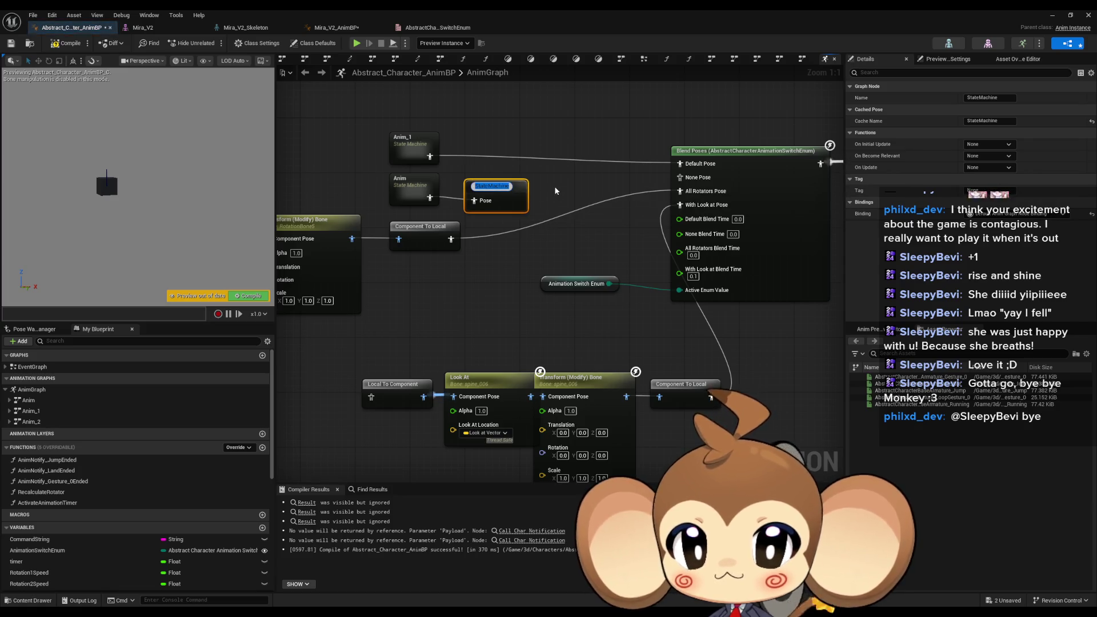
pyautogui.press('Return')
pyautogui.write('d')
pyautogui.press('Return')
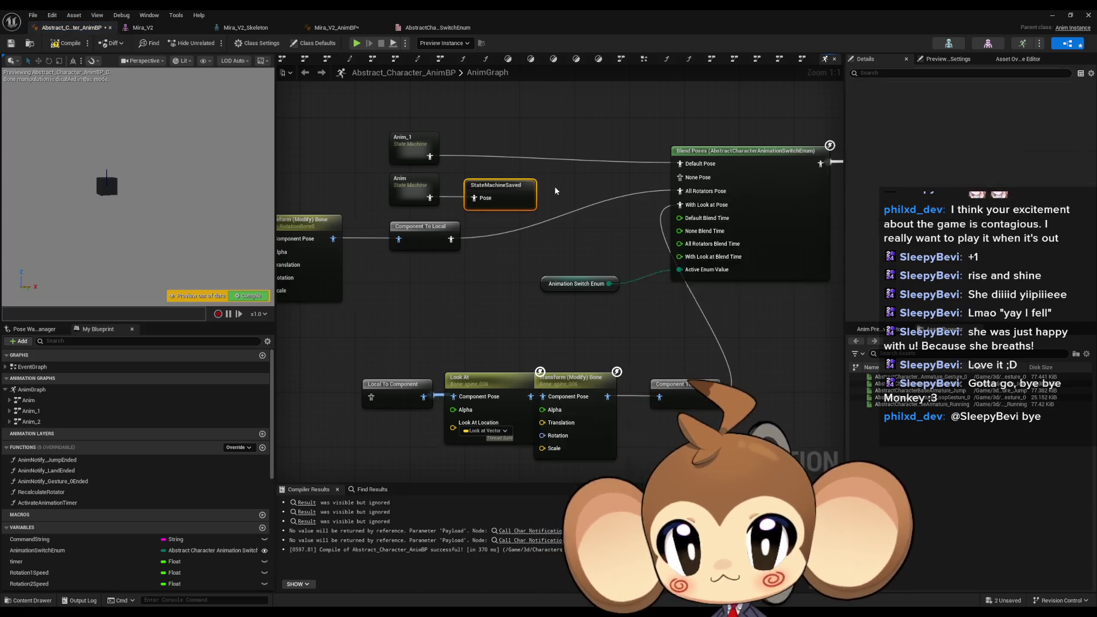
pyautogui.click(390, 310)
pyautogui.rightClick(392, 338)
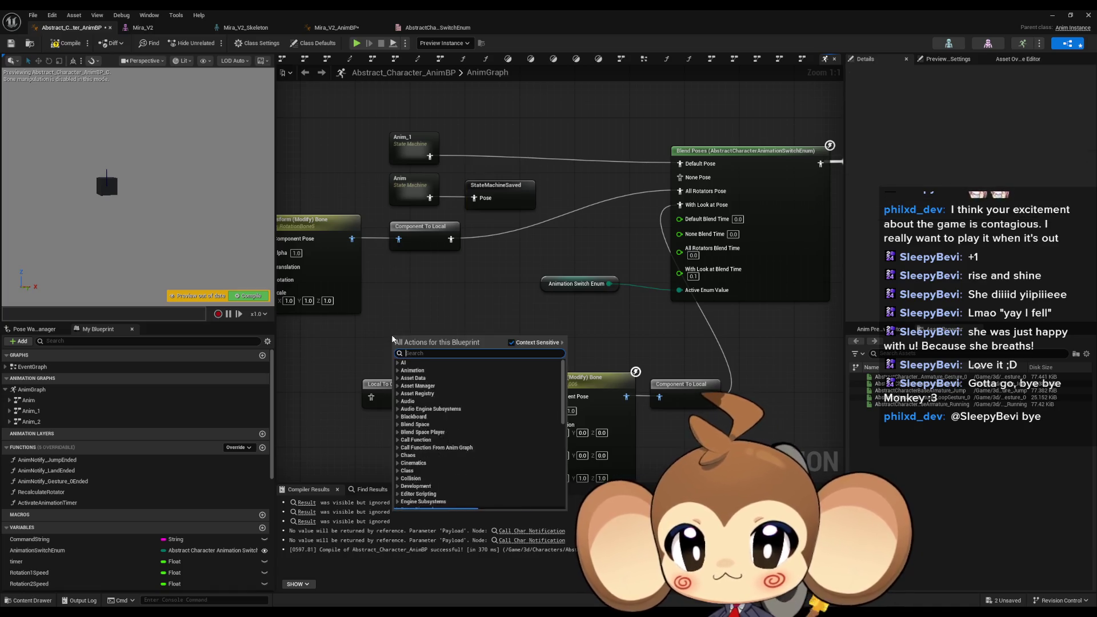
# Step: Add Use cached pose 'StateMachineSaved', duplicate it, and wire one copy into None Pose
pyautogui.write('sta save')
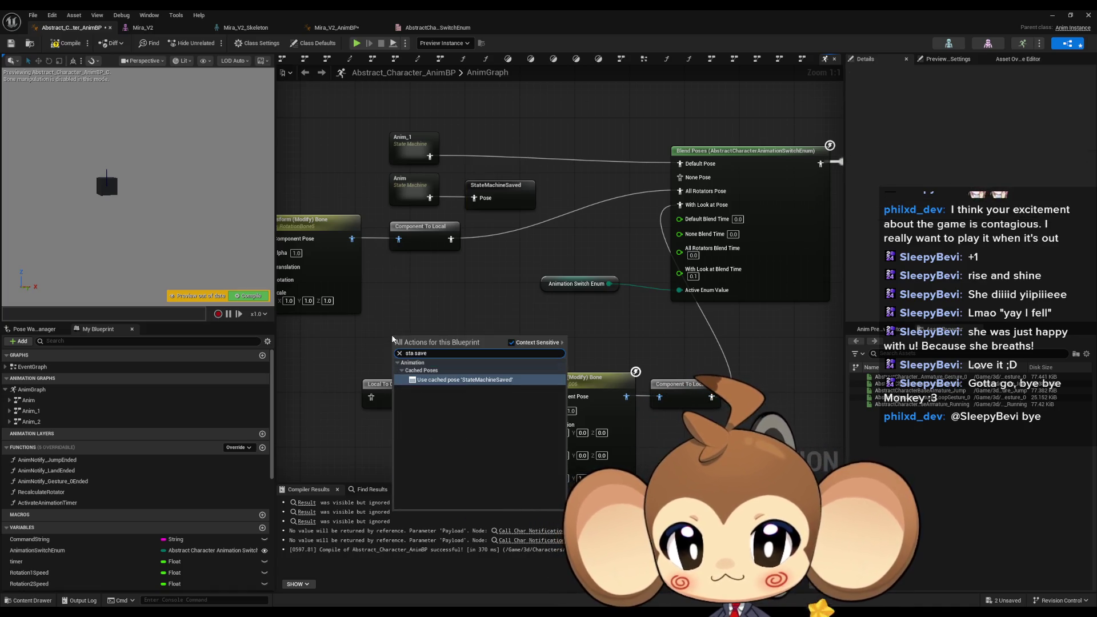
pyautogui.press('Escape')
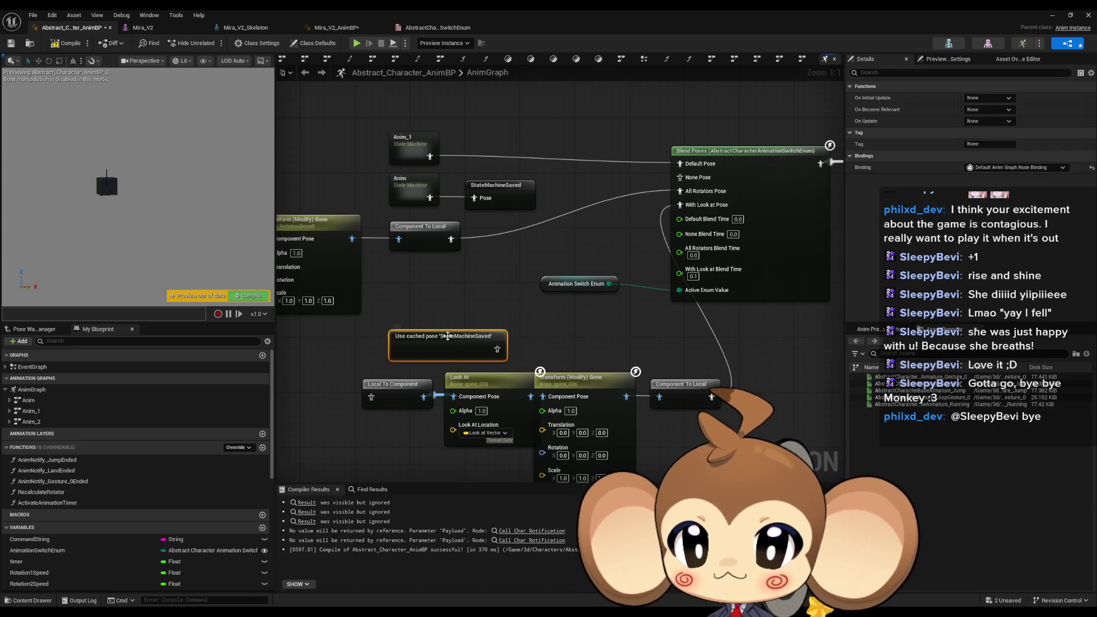
pyautogui.moveTo(443, 341)
pyautogui.mouseDown()
pyautogui.moveTo(331, 371)
pyautogui.moveTo(439, 322)
pyautogui.moveTo(432, 331)
pyautogui.mouseUp()
pyautogui.hotkey('ctrl', 'c')
pyautogui.hotkey('ctrl', 'v')
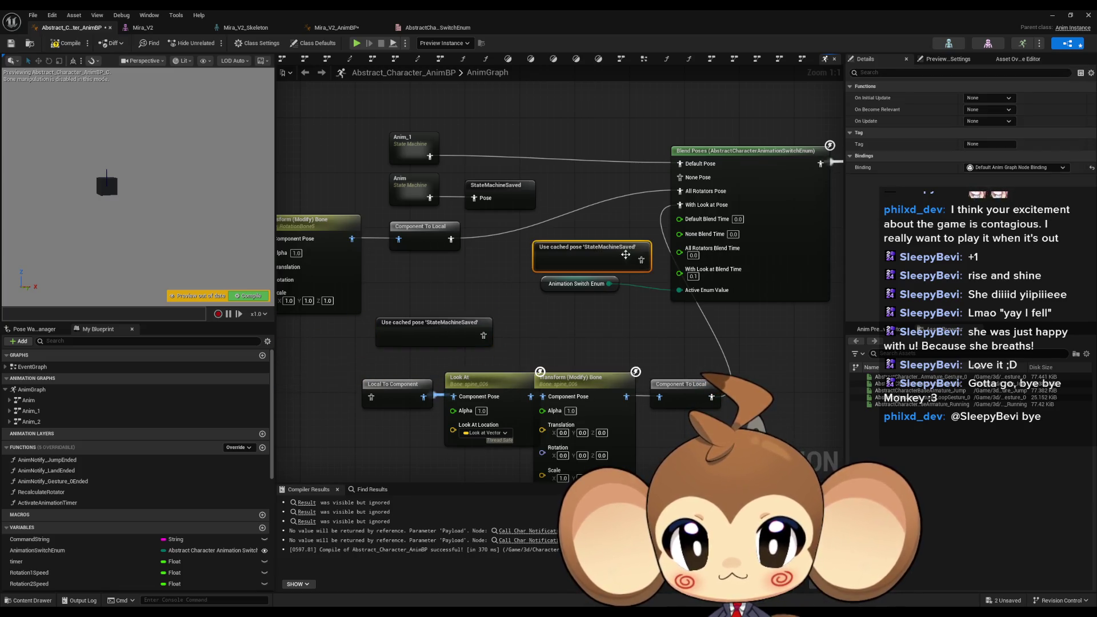
pyautogui.moveTo(640, 259)
pyautogui.mouseDown()
pyautogui.moveTo(685, 217)
pyautogui.moveTo(680, 177)
pyautogui.mouseUp()
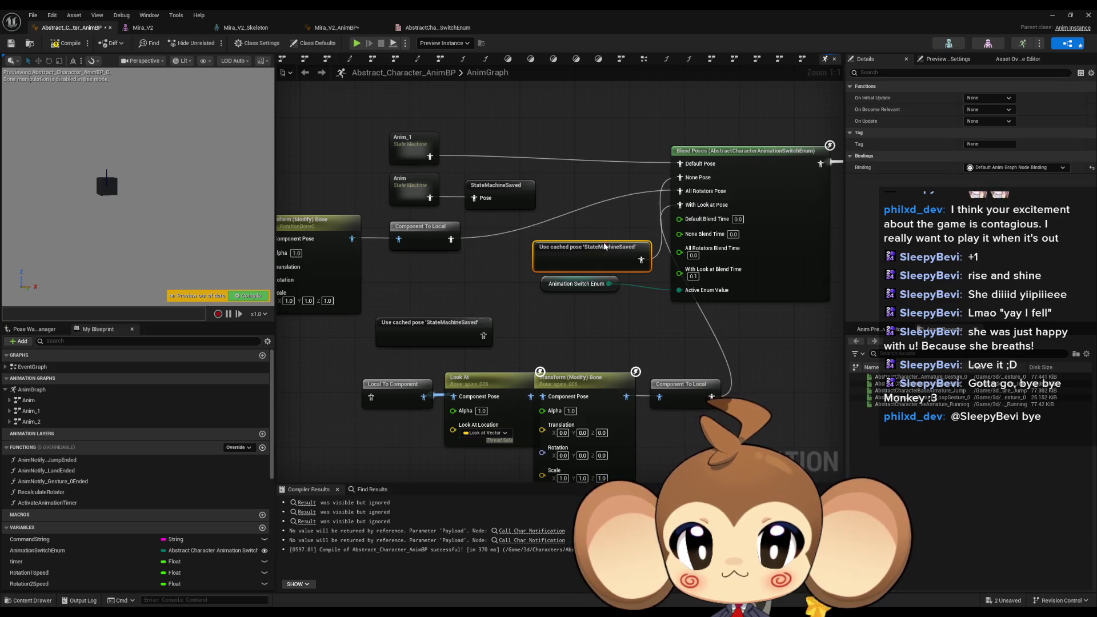
pyautogui.moveTo(596, 243)
pyautogui.mouseDown()
pyautogui.moveTo(582, 147)
pyautogui.moveTo(560, 119)
pyautogui.mouseUp()
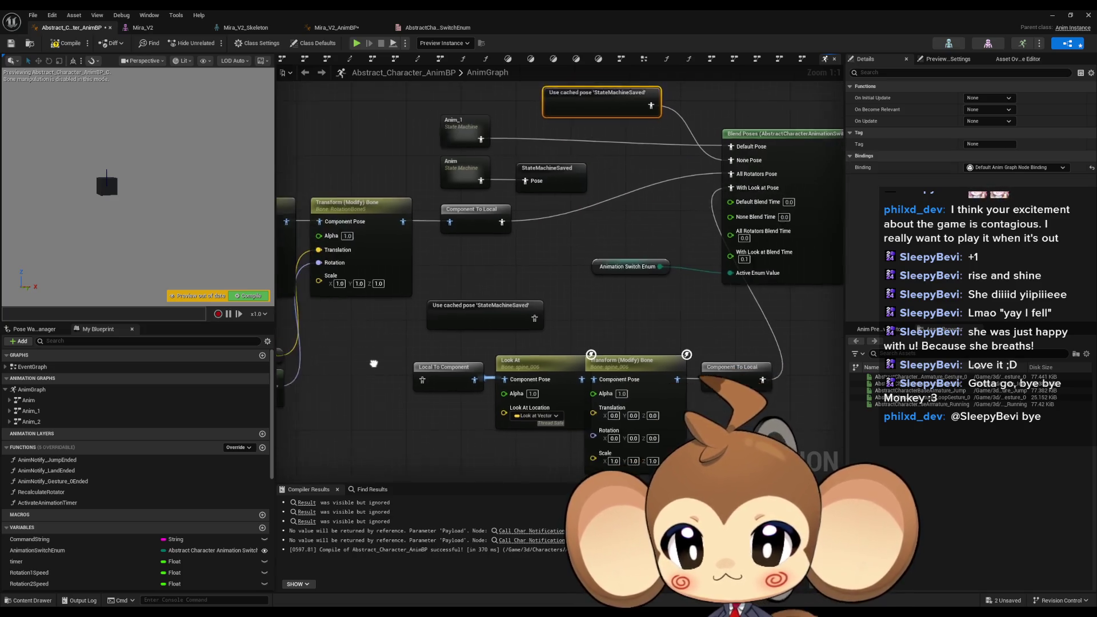
# Step: Connect the lower cached pose to Local To Component and rearrange the lower row
pyautogui.moveTo(594, 305); pyautogui.dragTo(502, 345)
pyautogui.moveTo(531, 292)
pyautogui.mouseDown()
pyautogui.moveTo(400, 339)
pyautogui.moveTo(389, 355)
pyautogui.moveTo(707, 439)
pyautogui.mouseUp()
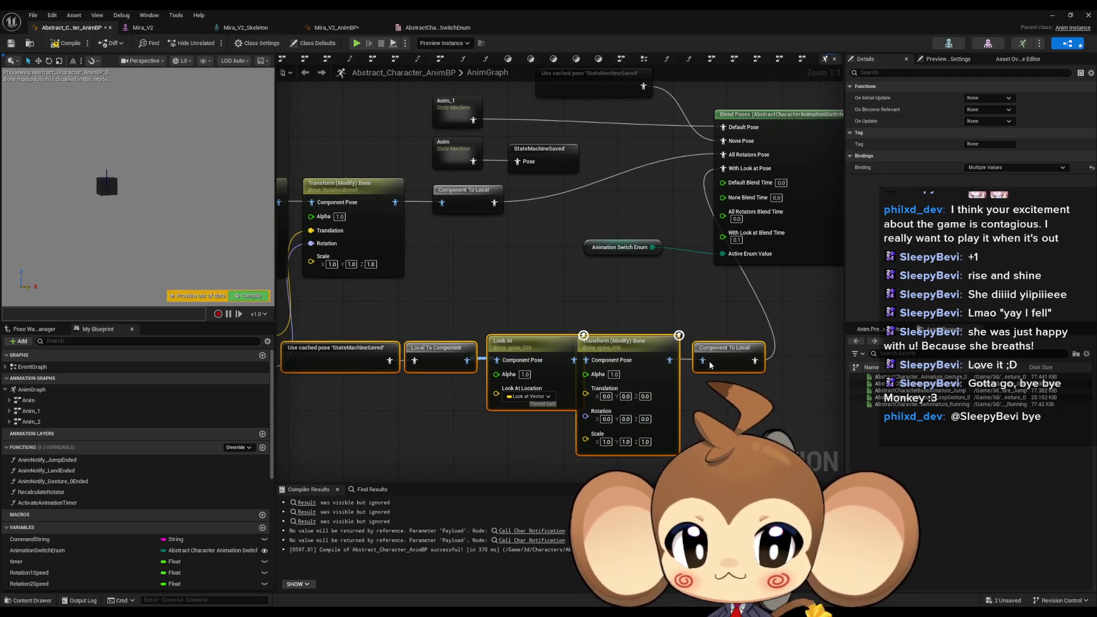
pyautogui.moveTo(629, 400); pyautogui.dragTo(635, 475)
pyautogui.click(681, 330)
pyautogui.scroll(-2, 682, 331)
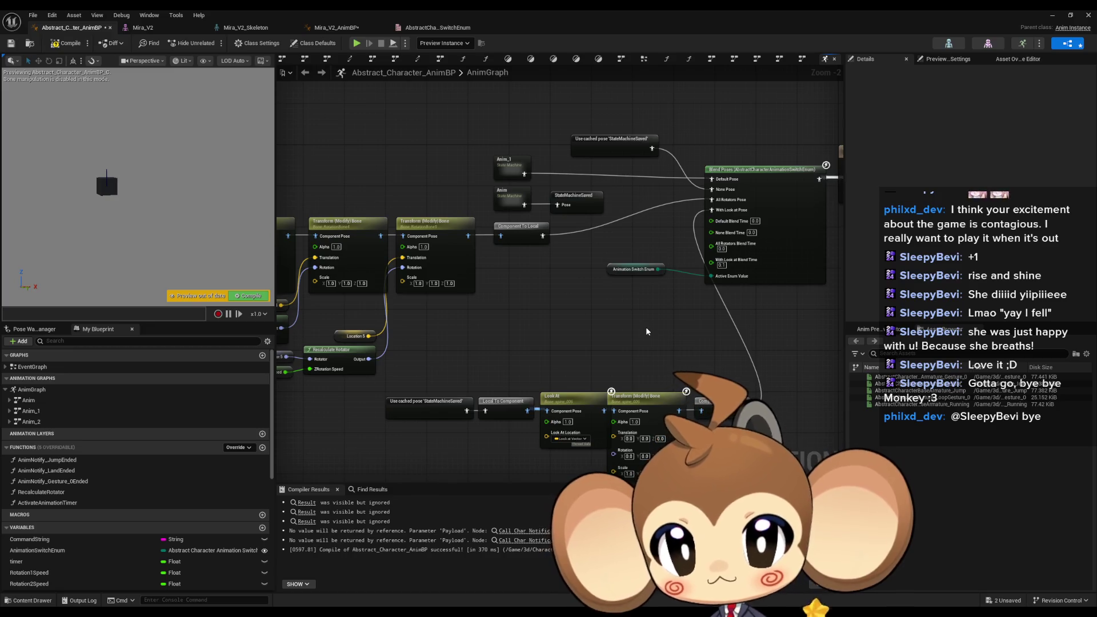
pyautogui.scroll(3, 437, 200)
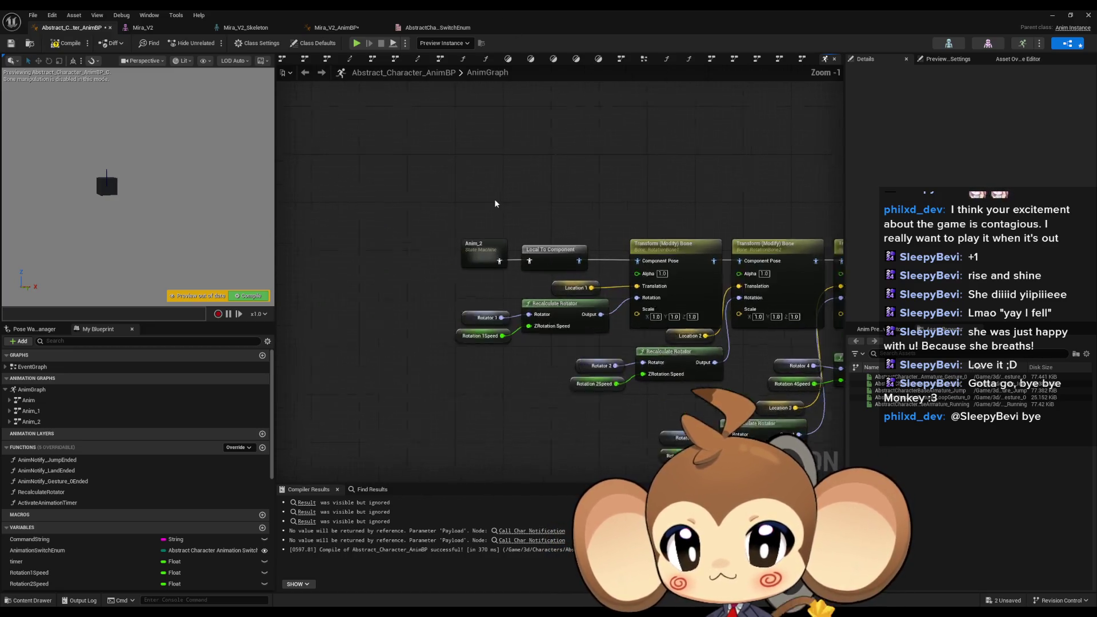
# Step: Paste another StateMachineSaved cached pose and wire it into Anim_2's Local To Component
pyautogui.hotkey('ctrl', 'v')
pyautogui.moveTo(522, 221); pyautogui.dragTo(535, 269)
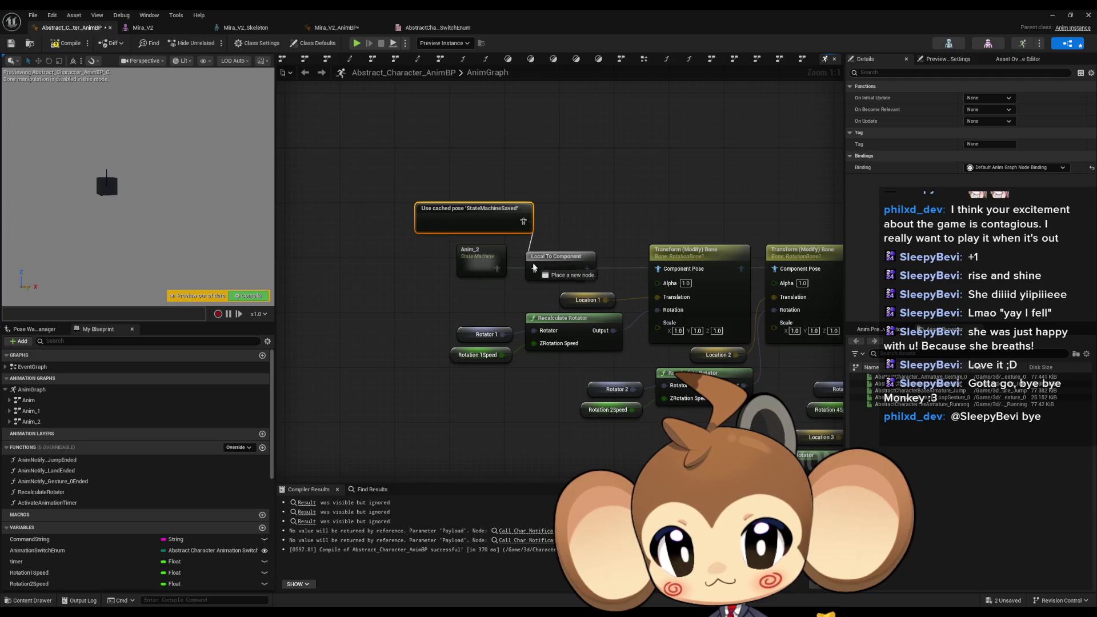
pyautogui.click(476, 270)
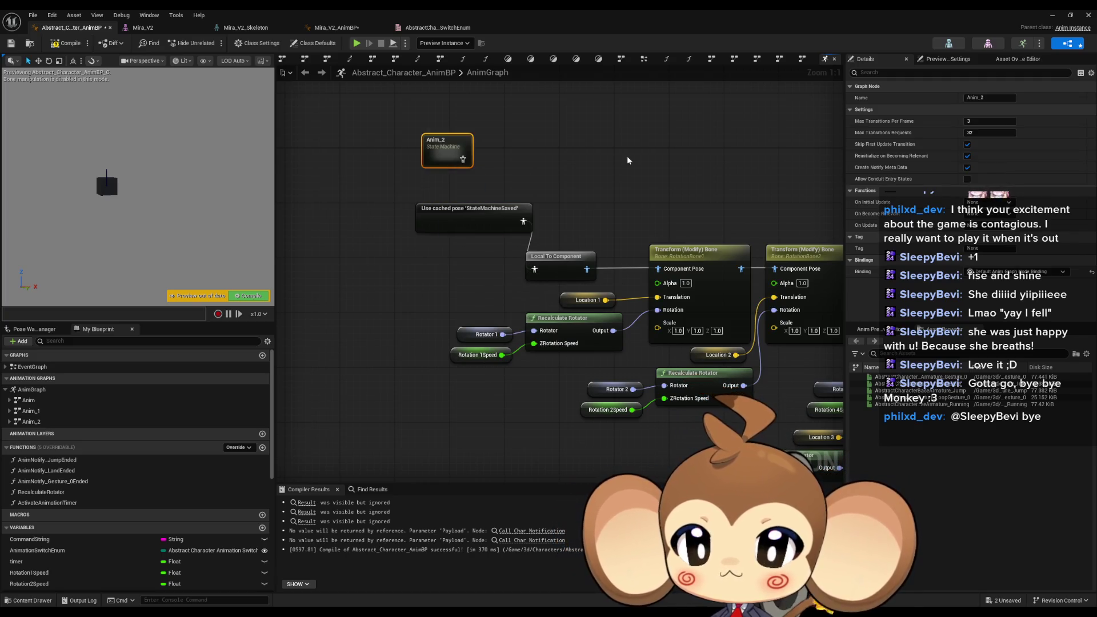
pyautogui.click(327, 188)
pyautogui.scroll(-4, 327, 188)
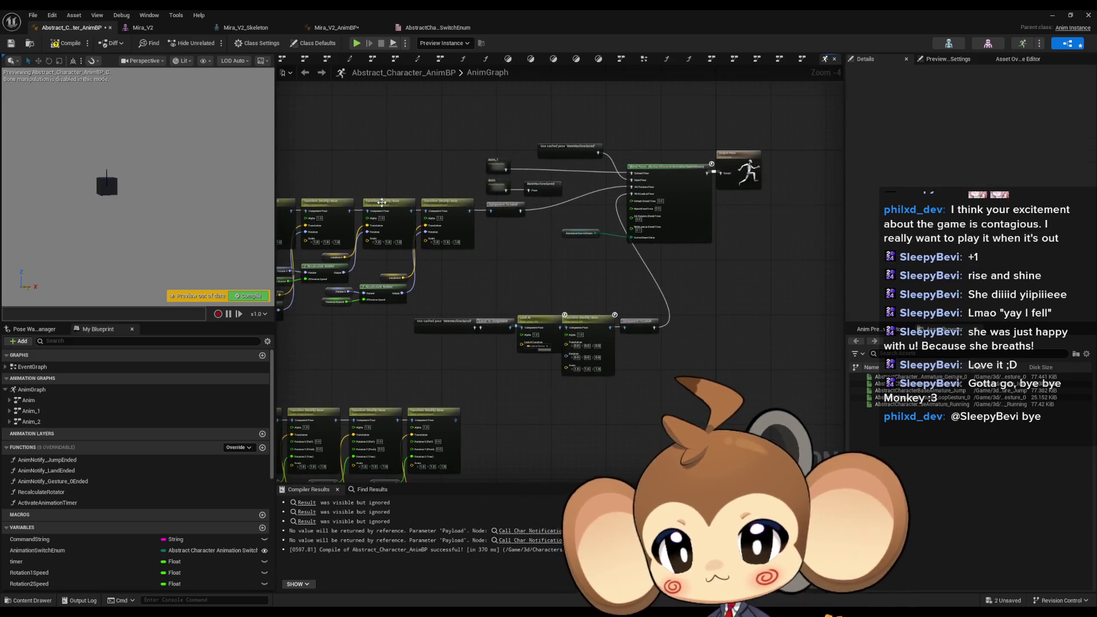
# Step: Open the Anim state machine from My Blueprint, then compile with F7 and save
pyautogui.moveTo(382, 203); pyautogui.dragTo(598, 230)
pyautogui.click(49, 422)
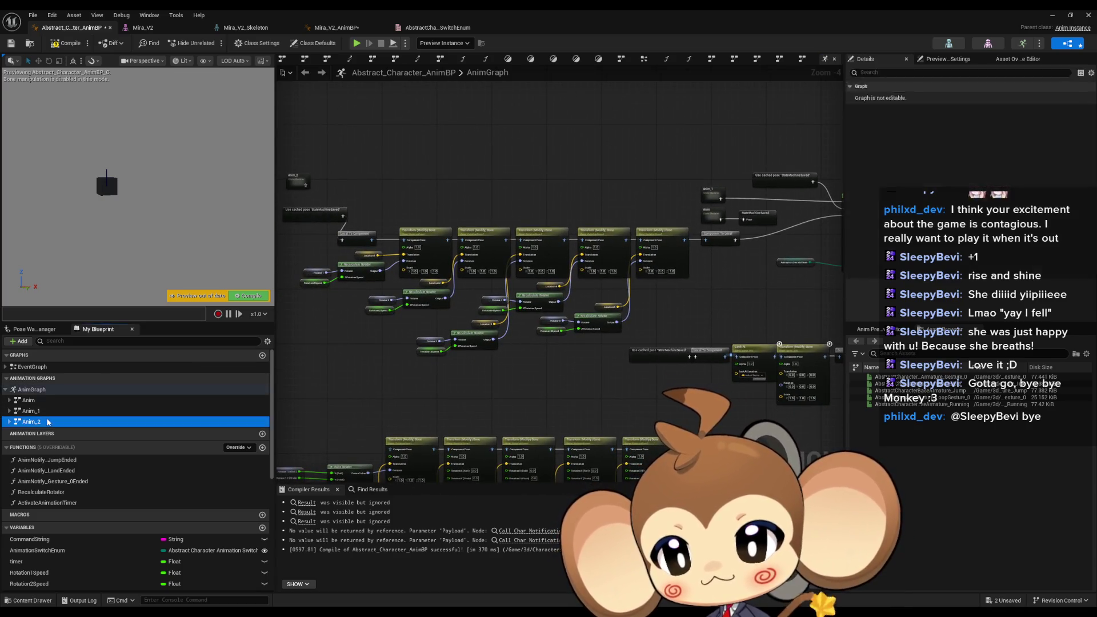
pyautogui.doubleClick(32, 411)
pyautogui.click(40, 405)
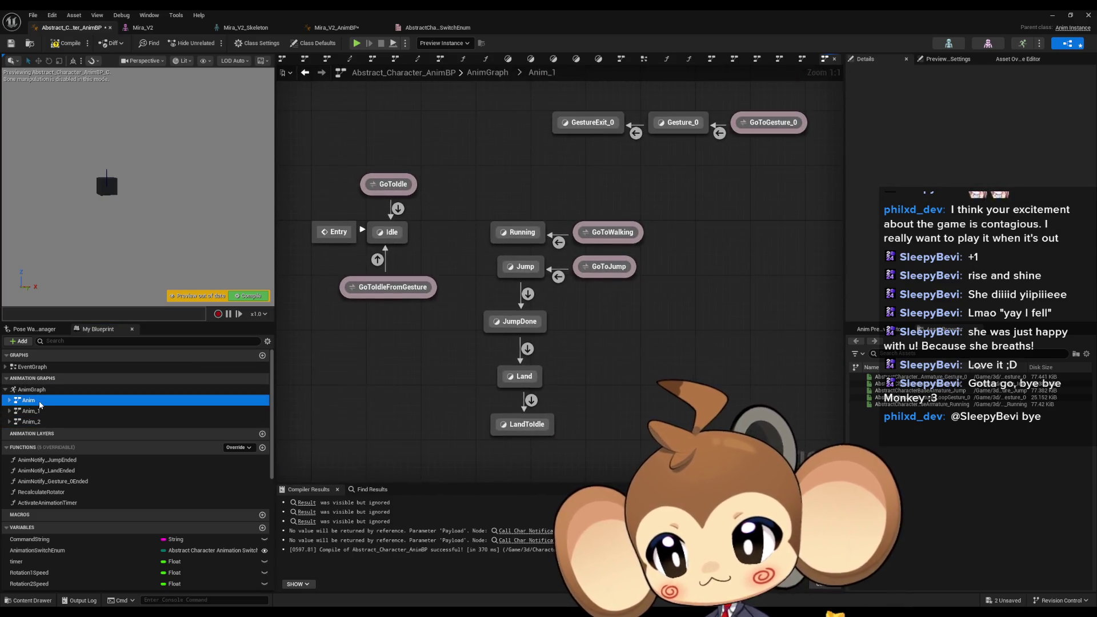
pyautogui.doubleClick(40, 405)
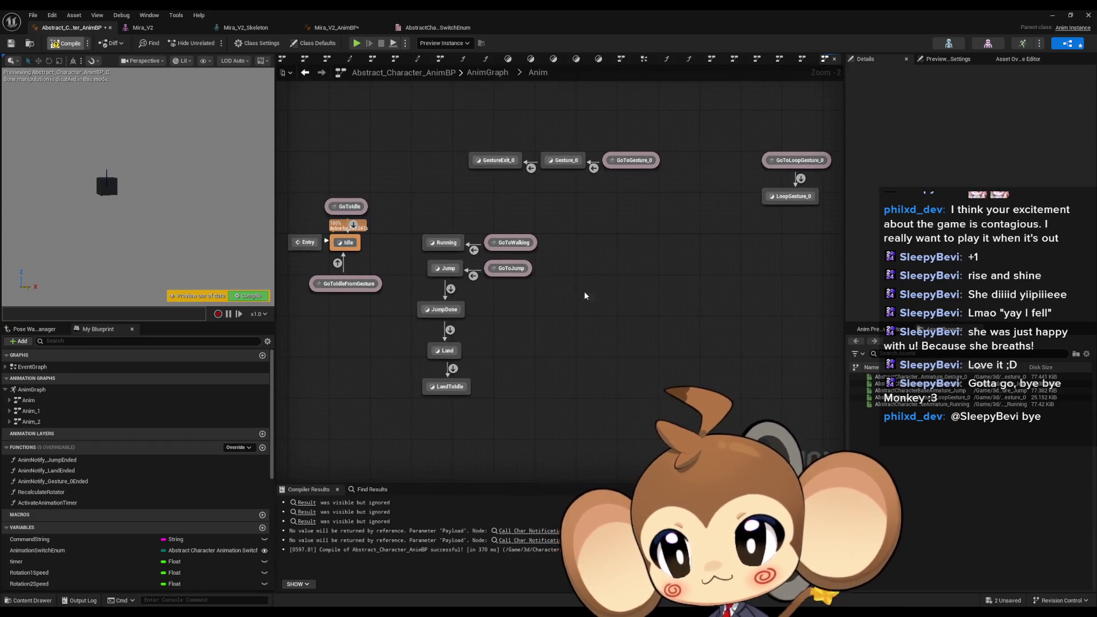
pyautogui.press('F7')
pyautogui.hotkey('ctrl', 'shift', 's')
pyautogui.click(366, 29)
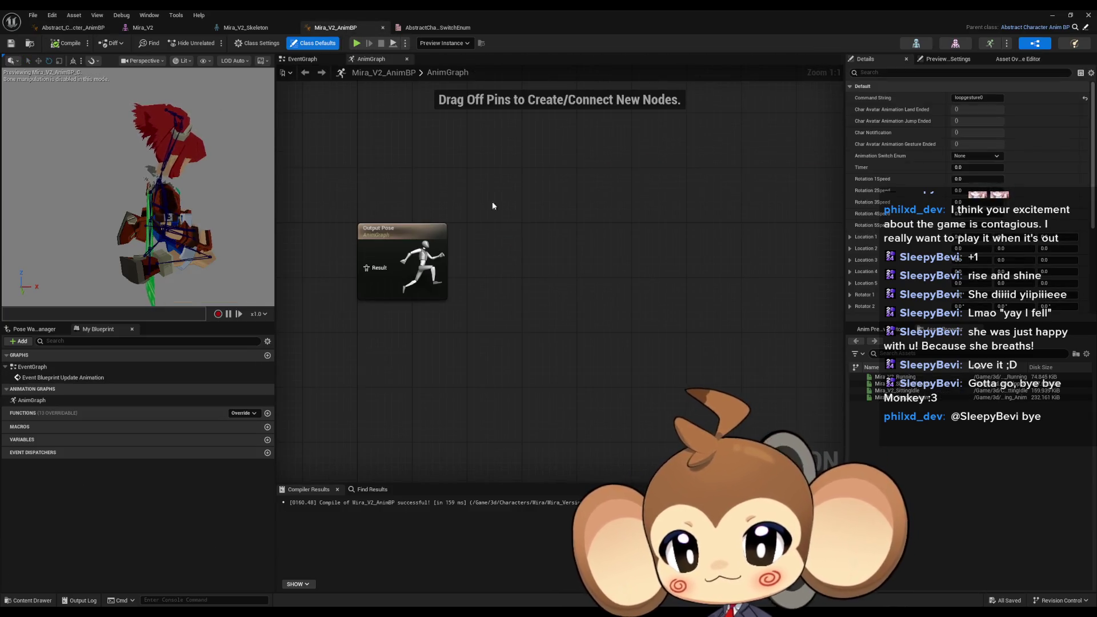
# Step: Set Mira_V2_AnimBP's Command String default to Idle and compile and save
pyautogui.moveTo(199, 224); pyautogui.dragTo(178, 226)
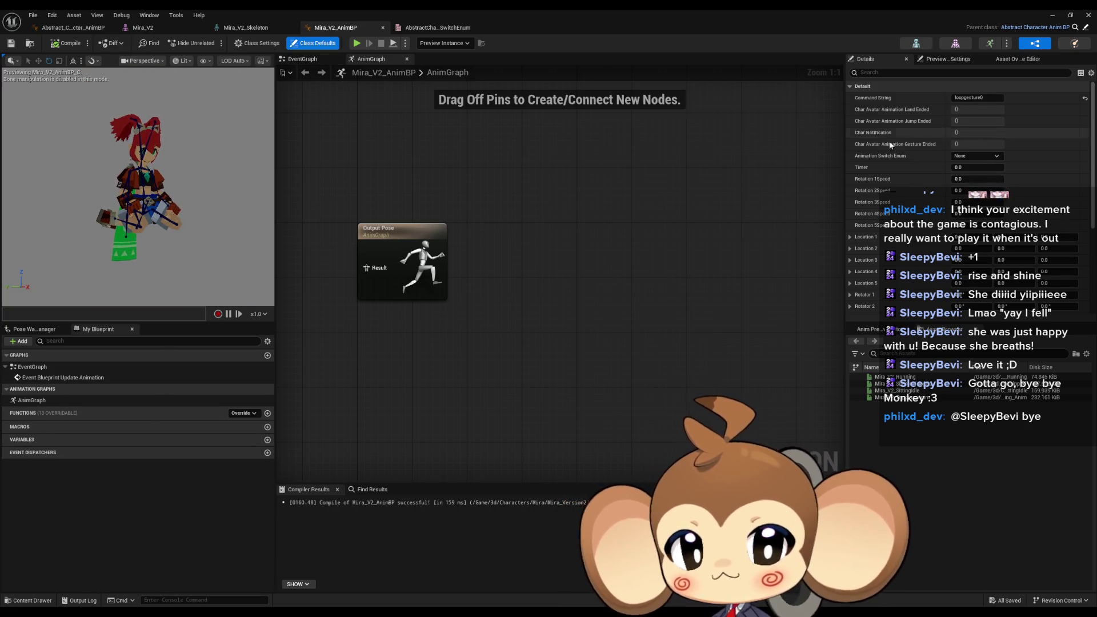
pyautogui.scroll(-2, 972, 171)
pyautogui.scroll(3, 945, 211)
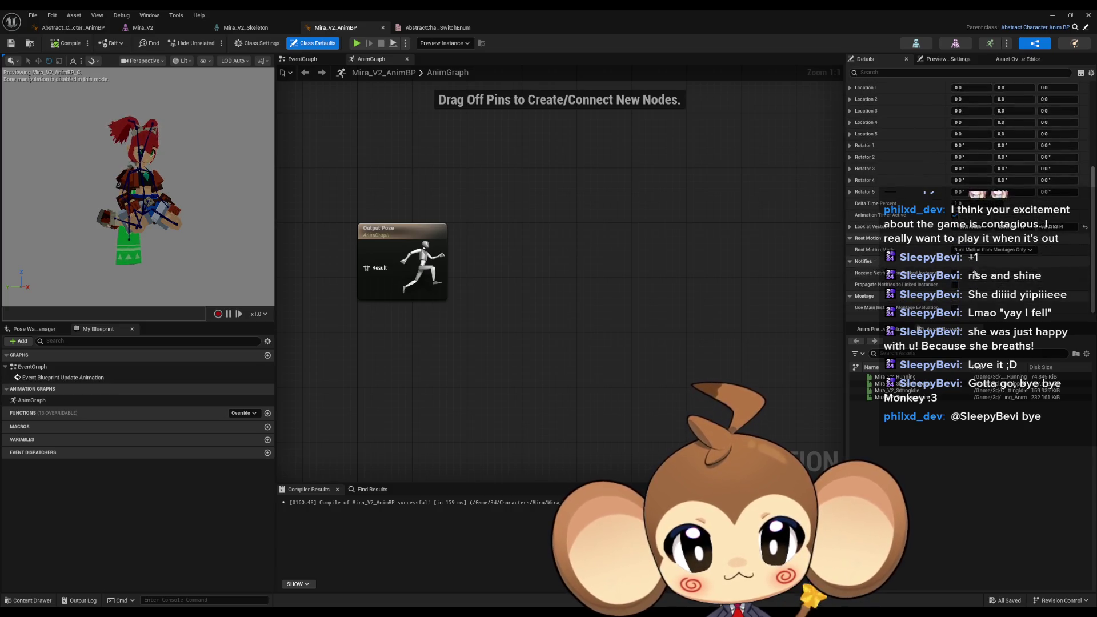
pyautogui.click(983, 98)
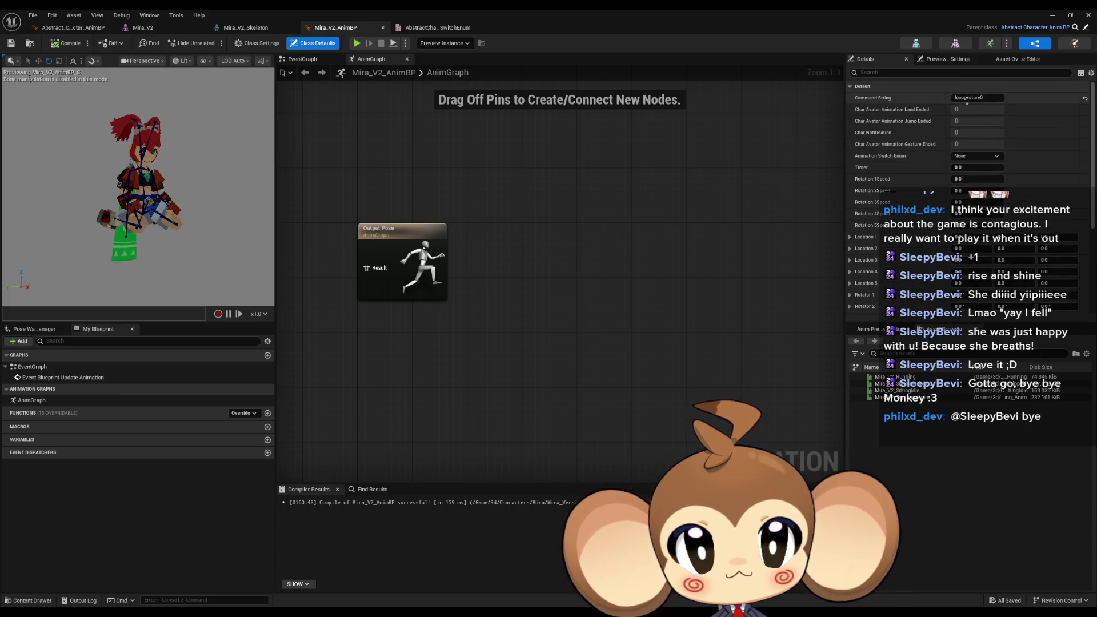
pyautogui.write('Idle')
pyautogui.press('Return')
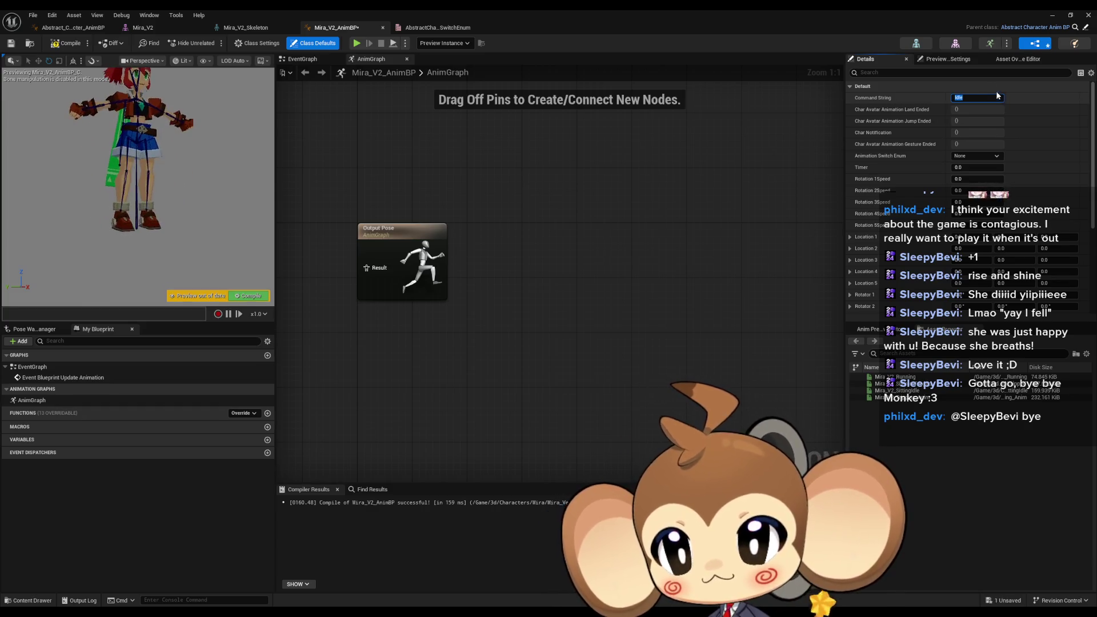
pyautogui.click(66, 43)
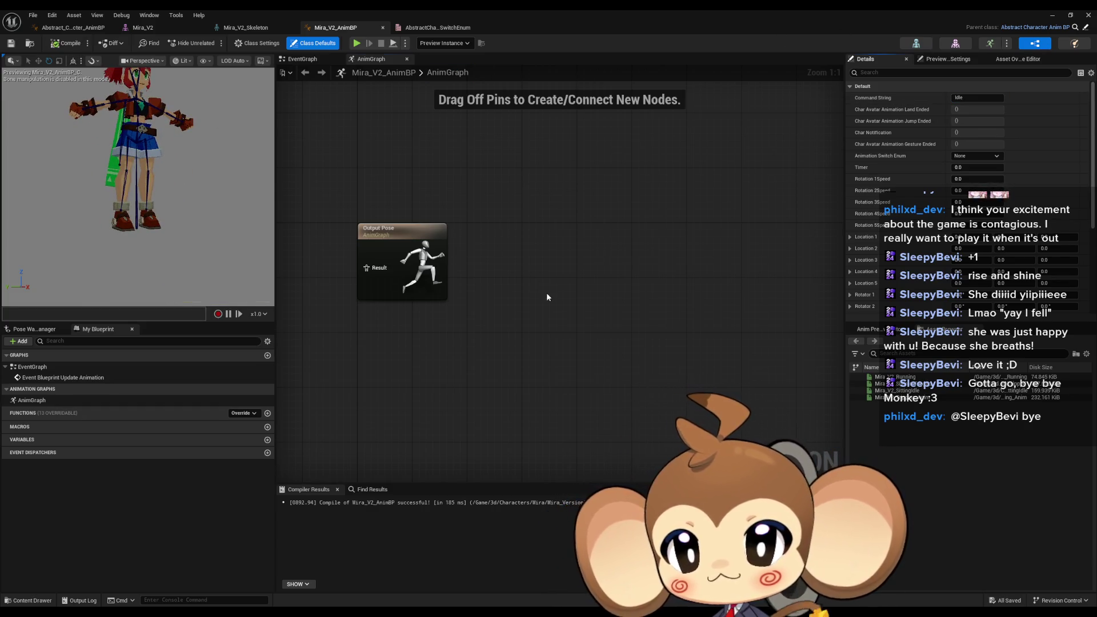
# Step: Glance at Abstract_Character_AnimBP, return to Mira_V2_AnimBP, and minimize the blueprint editor
pyautogui.moveTo(546, 292); pyautogui.dragTo(583, 294)
pyautogui.click(69, 27)
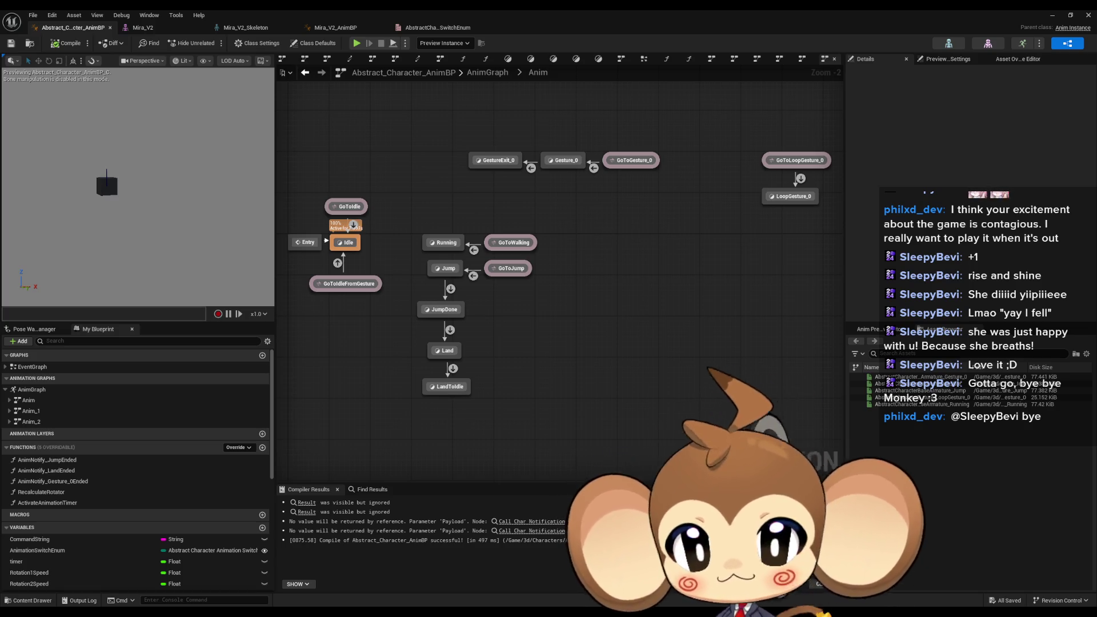
pyautogui.click(336, 28)
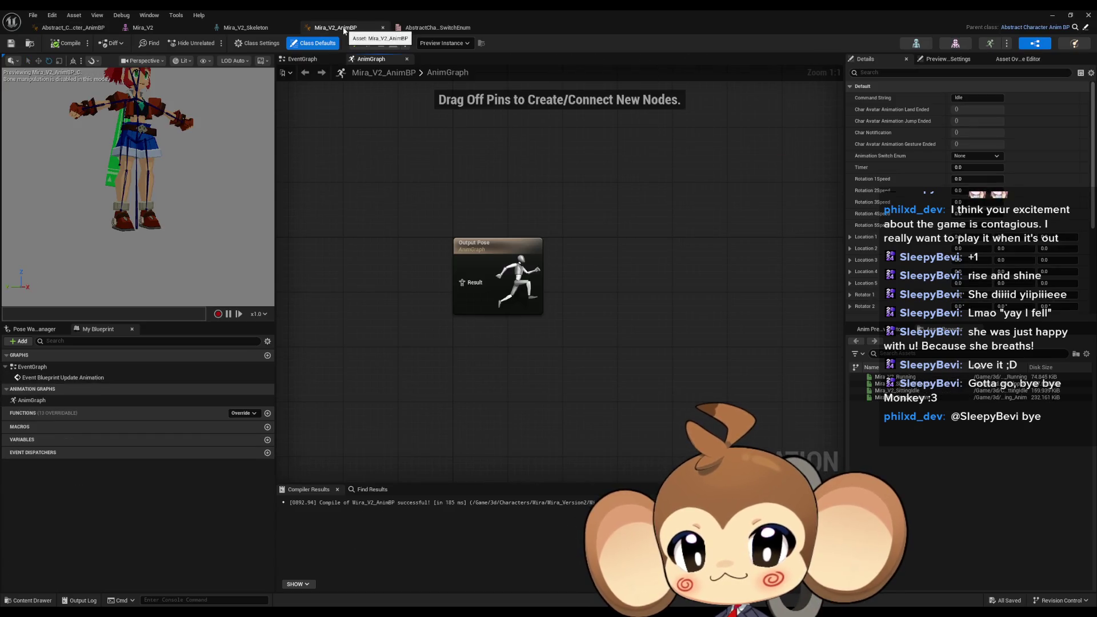
pyautogui.click(1053, 15)
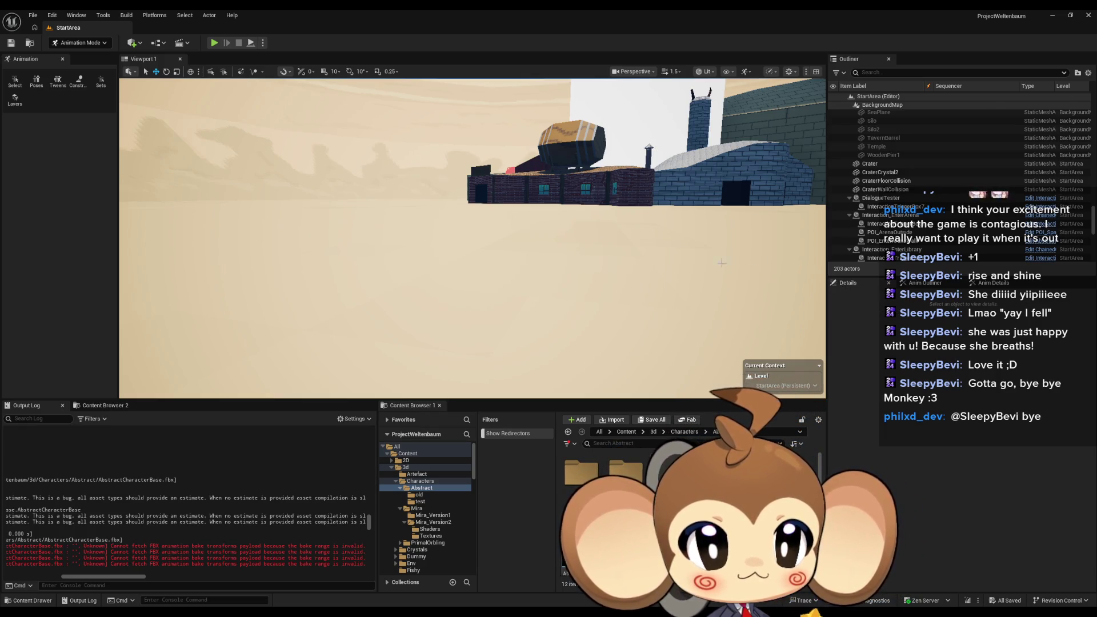
# Step: Browse the Content Browser to Content > Blueprints > OverworldEntity
pyautogui.moveTo(466, 226); pyautogui.dragTo(483, 224)
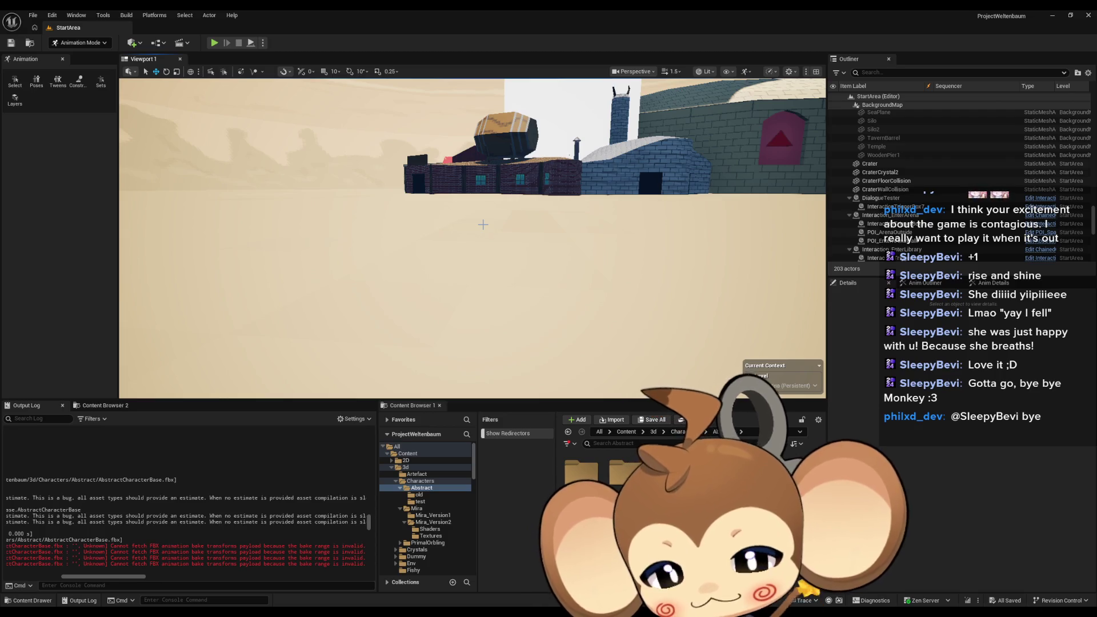
pyautogui.click(407, 453)
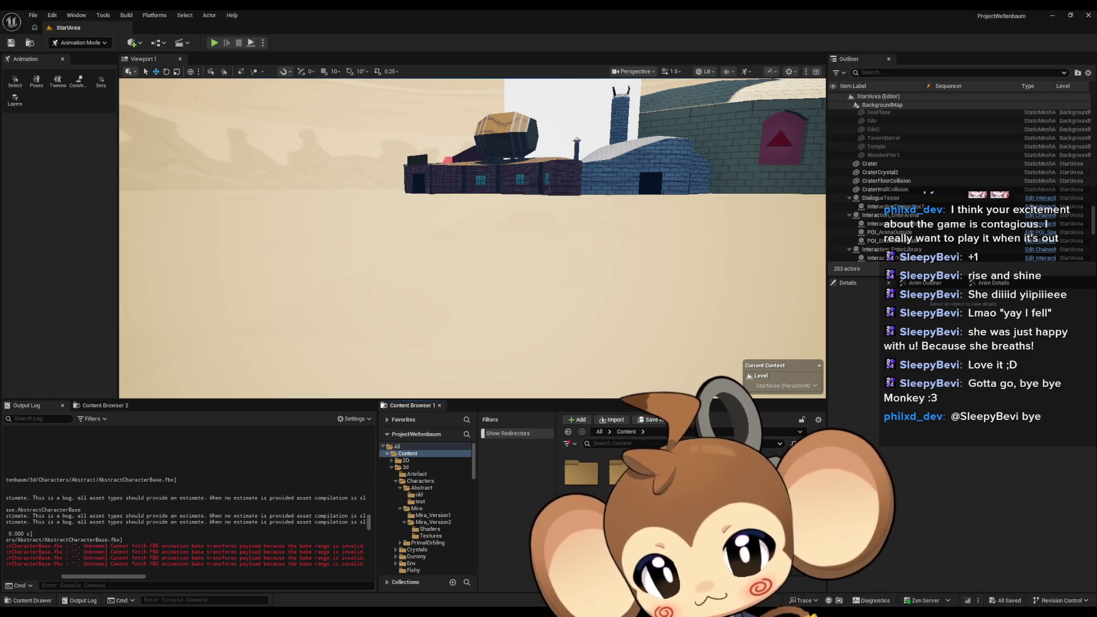
pyautogui.scroll(-5, 426, 508)
pyautogui.click(415, 511)
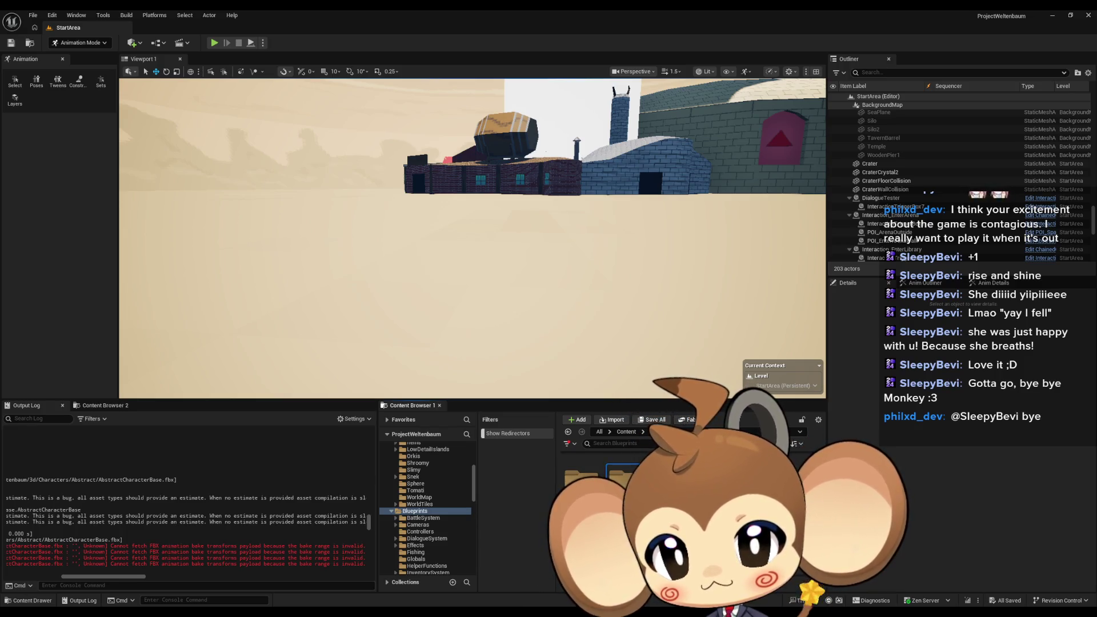
pyautogui.scroll(-4, 426, 508)
pyautogui.click(426, 511)
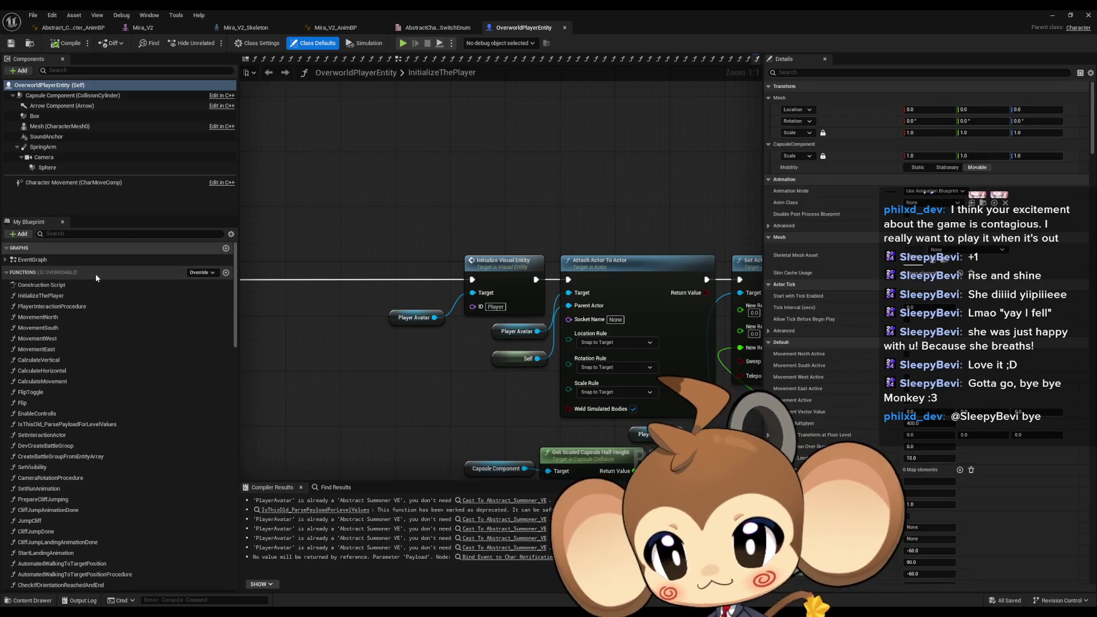
# Step: In InitializeThePlayer, inspect Player Avatar and follow Initialize Visual Entity into its function graph
pyautogui.doubleClick(77, 294)
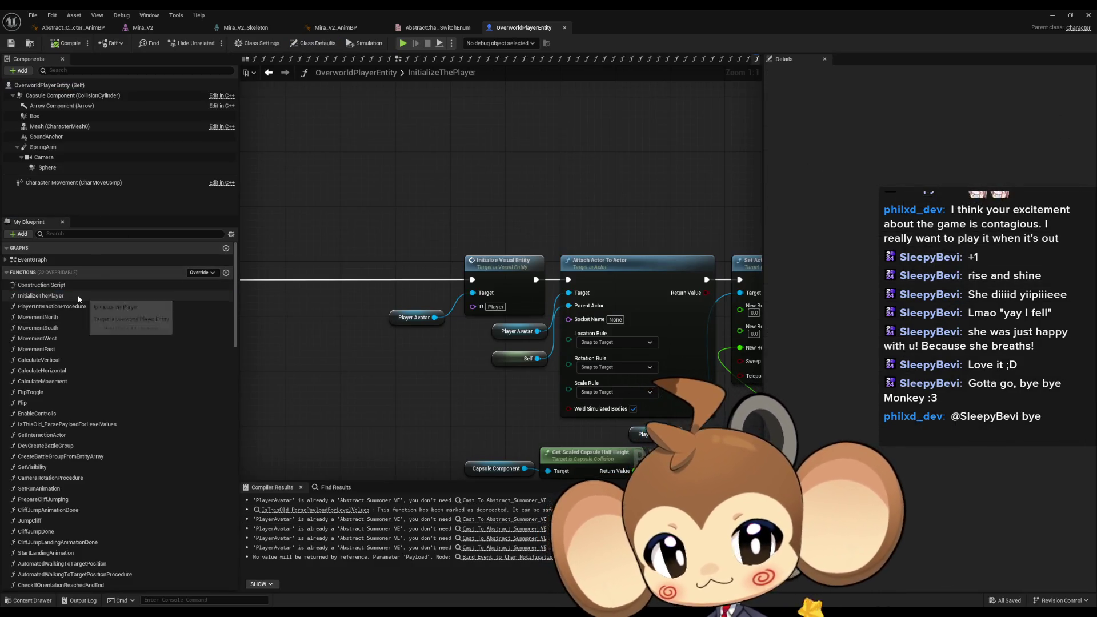
pyautogui.moveTo(441, 231); pyautogui.dragTo(538, 318)
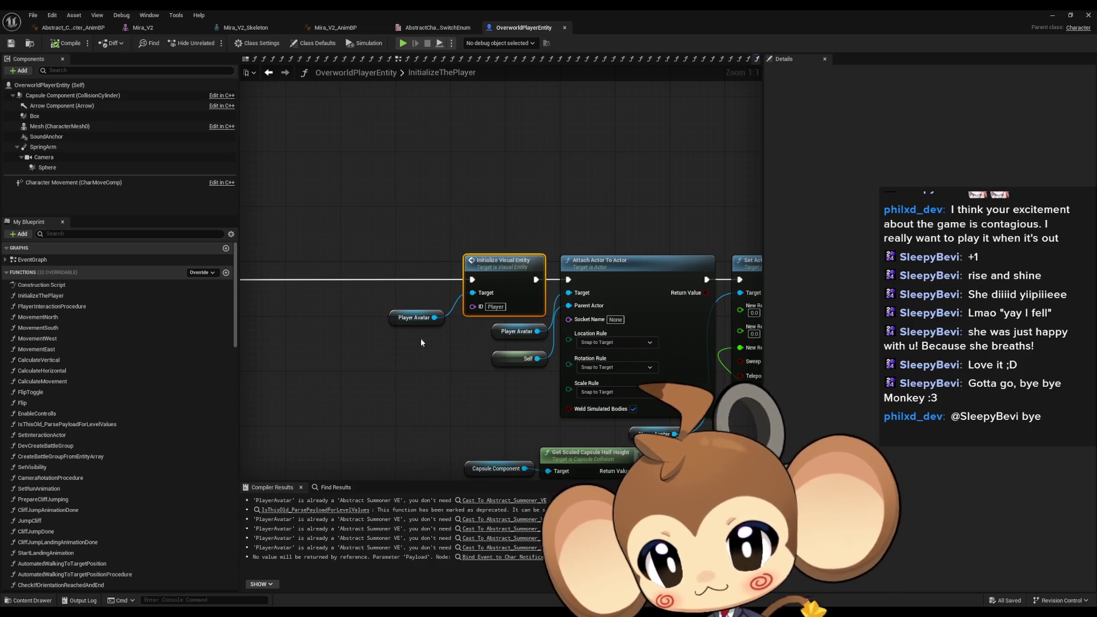
pyautogui.moveTo(437, 269)
pyautogui.mouseDown()
pyautogui.moveTo(400, 286)
pyautogui.moveTo(324, 356)
pyautogui.mouseUp()
pyautogui.scroll(-10, 106, 383)
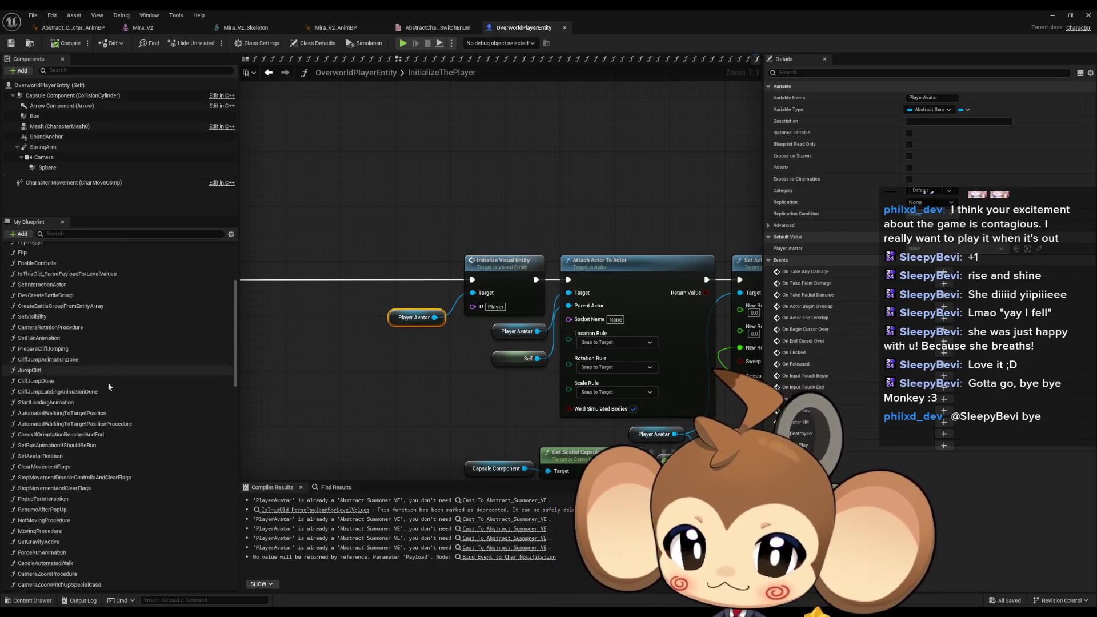
pyautogui.scroll(-5, 120, 384)
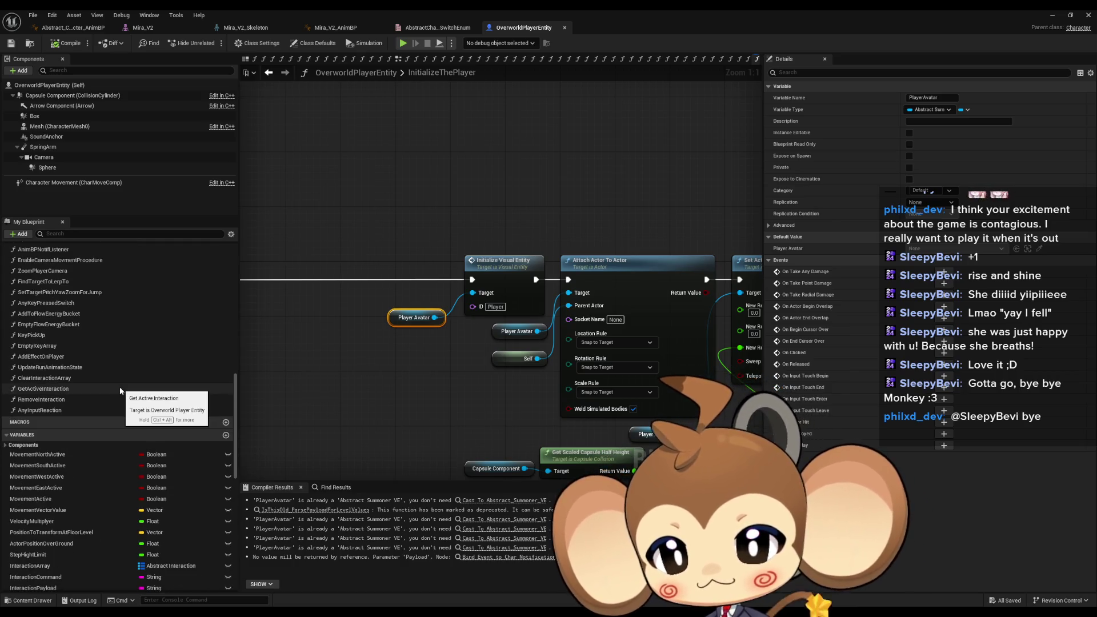
pyautogui.scroll(-1, 137, 379)
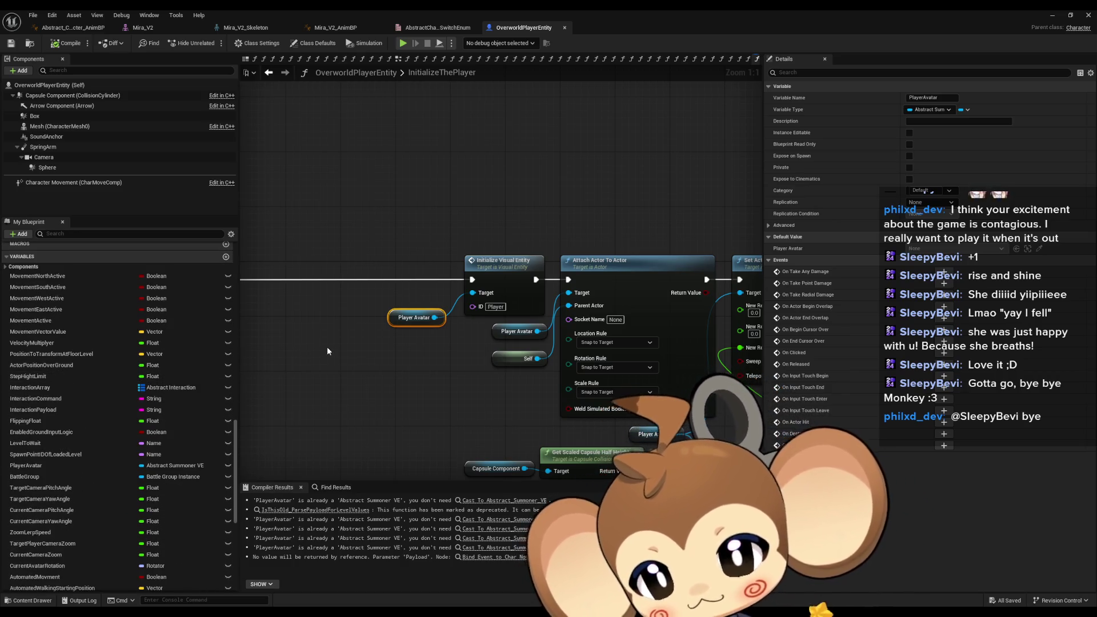
pyautogui.click(493, 268)
pyautogui.doubleClick(493, 268)
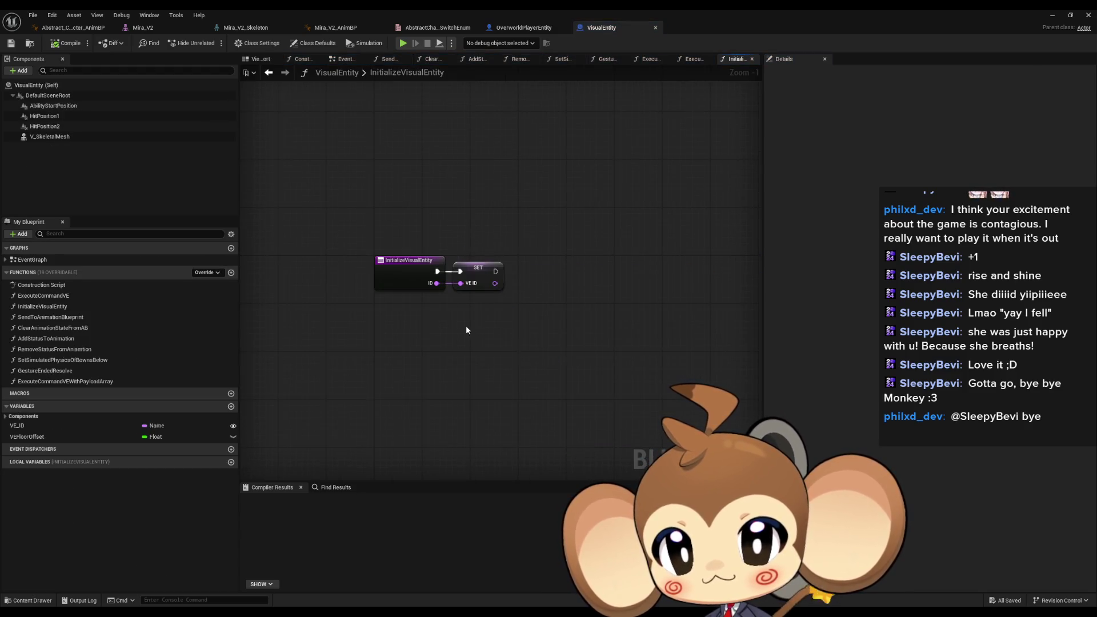
pyautogui.moveTo(370, 183); pyautogui.dragTo(521, 321)
pyautogui.click(521, 336)
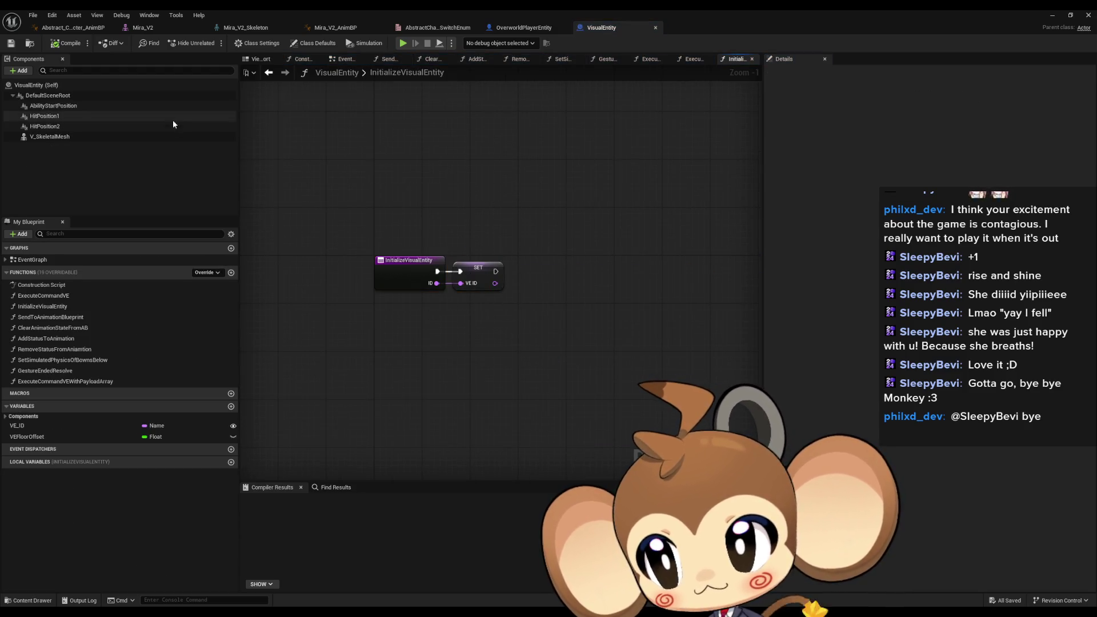
pyautogui.click(277, 76)
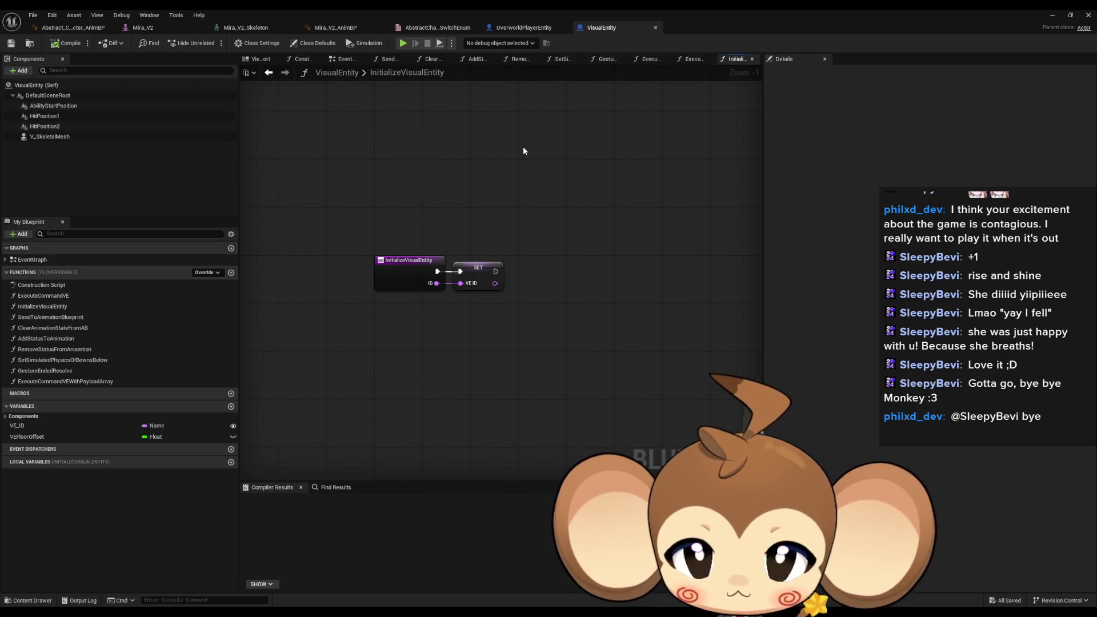
# Step: Back in OverworldPlayerEntity, review the Player Avatar getter and SpawnActor chain, then float the editor
pyautogui.click(539, 26)
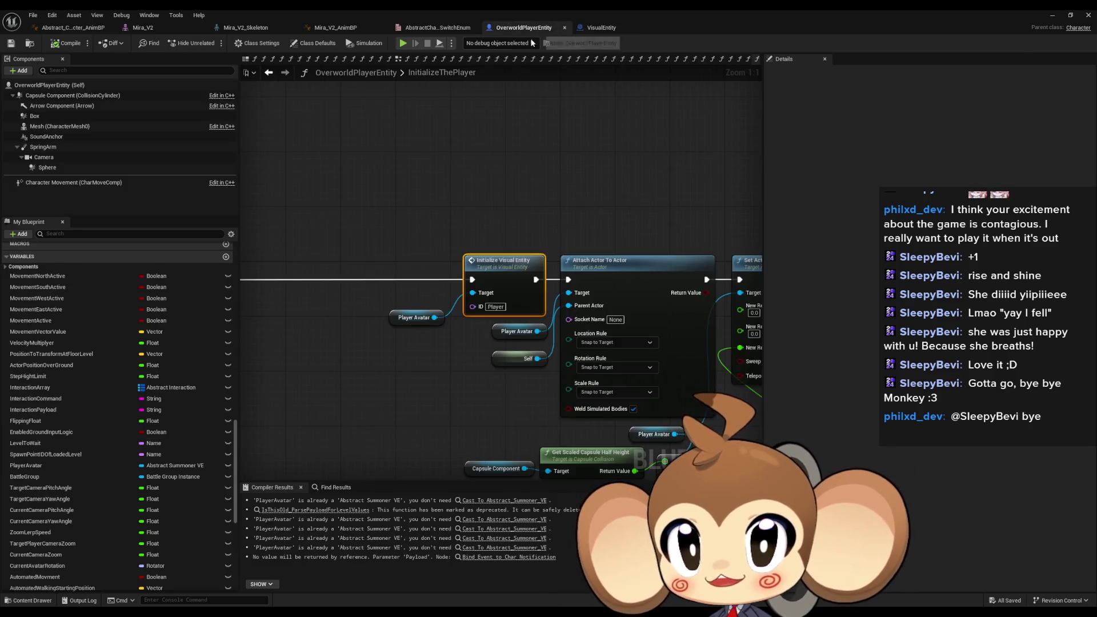
pyautogui.moveTo(366, 218)
pyautogui.mouseDown()
pyautogui.moveTo(517, 265)
pyautogui.moveTo(656, 201)
pyautogui.moveTo(443, 283)
pyautogui.mouseUp()
pyautogui.scroll(4, 443, 283)
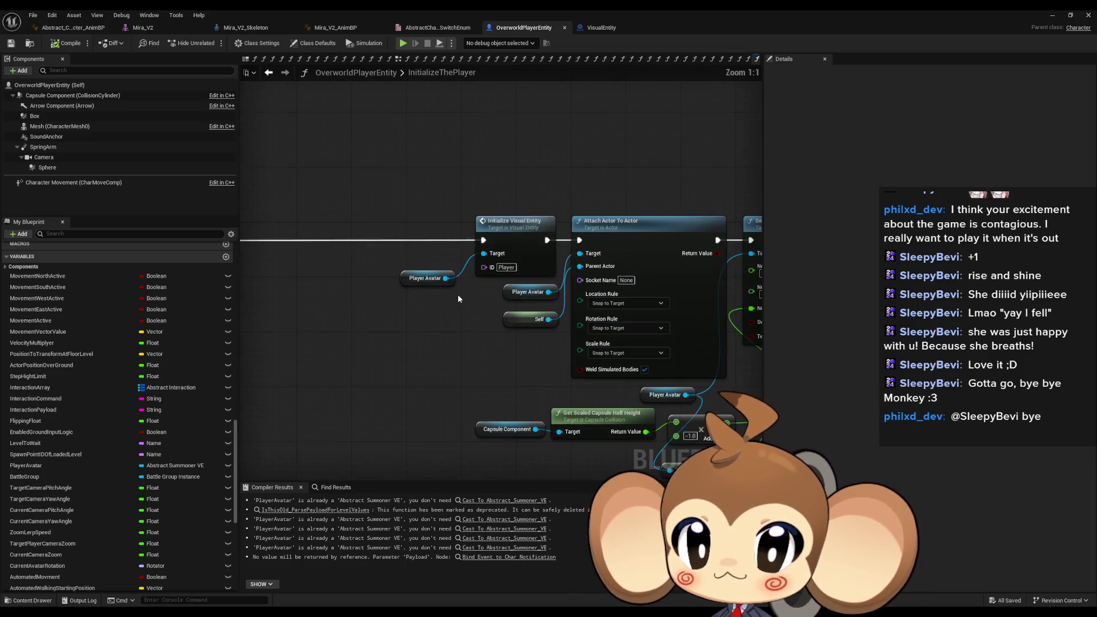
pyautogui.click(454, 285)
pyautogui.keyDown('ctrl'); pyautogui.click(478, 276); pyautogui.keyUp('ctrl')
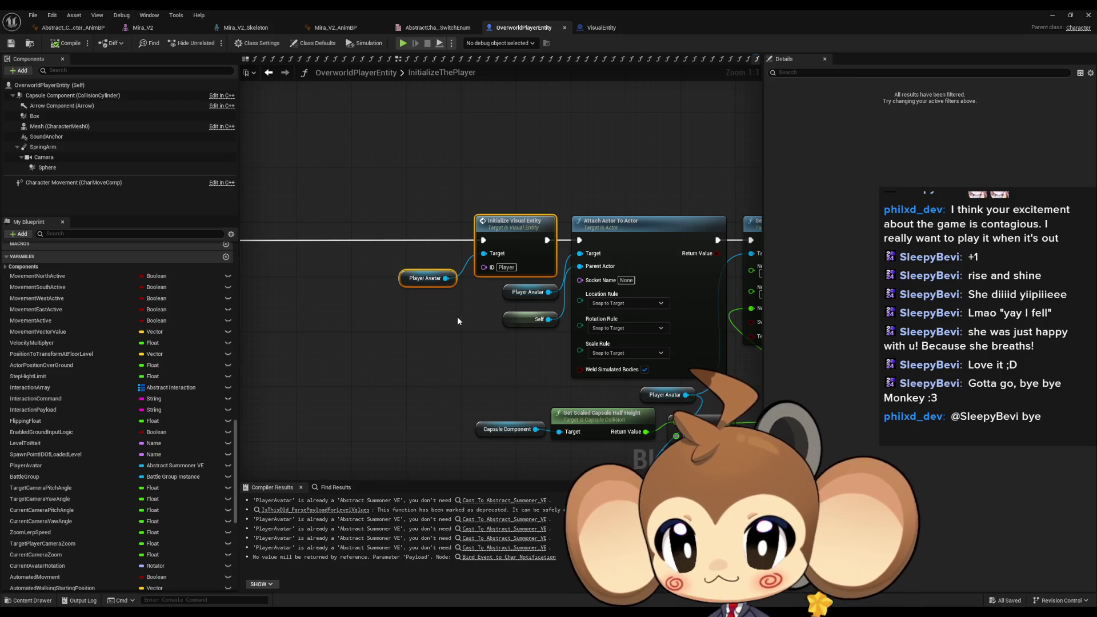
pyautogui.moveTo(457, 316); pyautogui.dragTo(1030, 340)
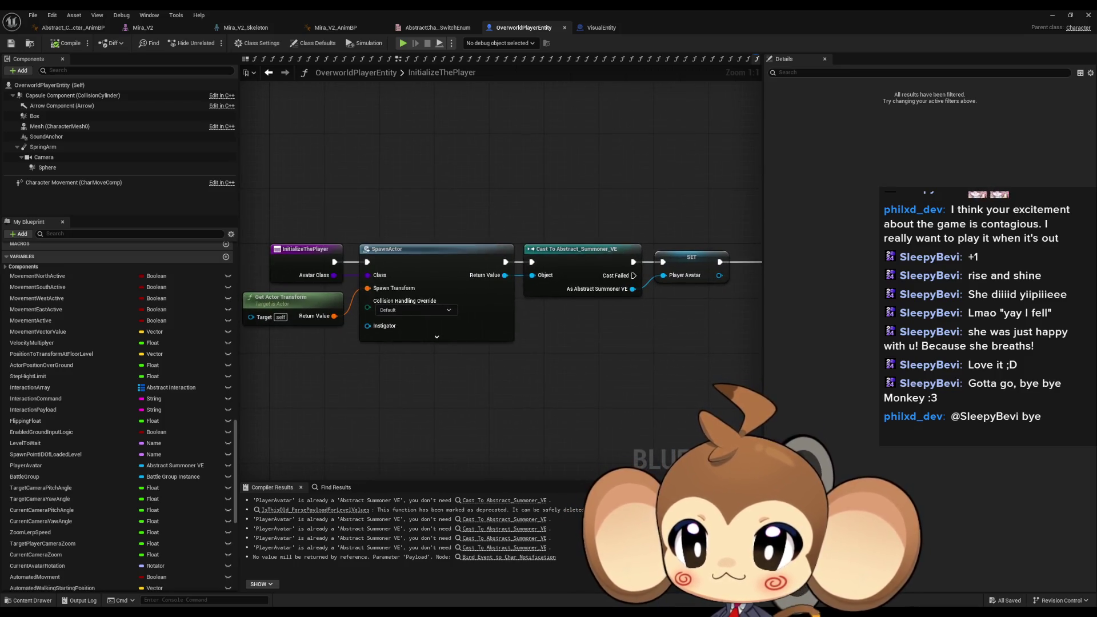
pyautogui.moveTo(400, 257)
pyautogui.mouseDown()
pyautogui.moveTo(543, 240)
pyautogui.moveTo(685, 245)
pyautogui.mouseUp()
pyautogui.doubleClick(565, 9)
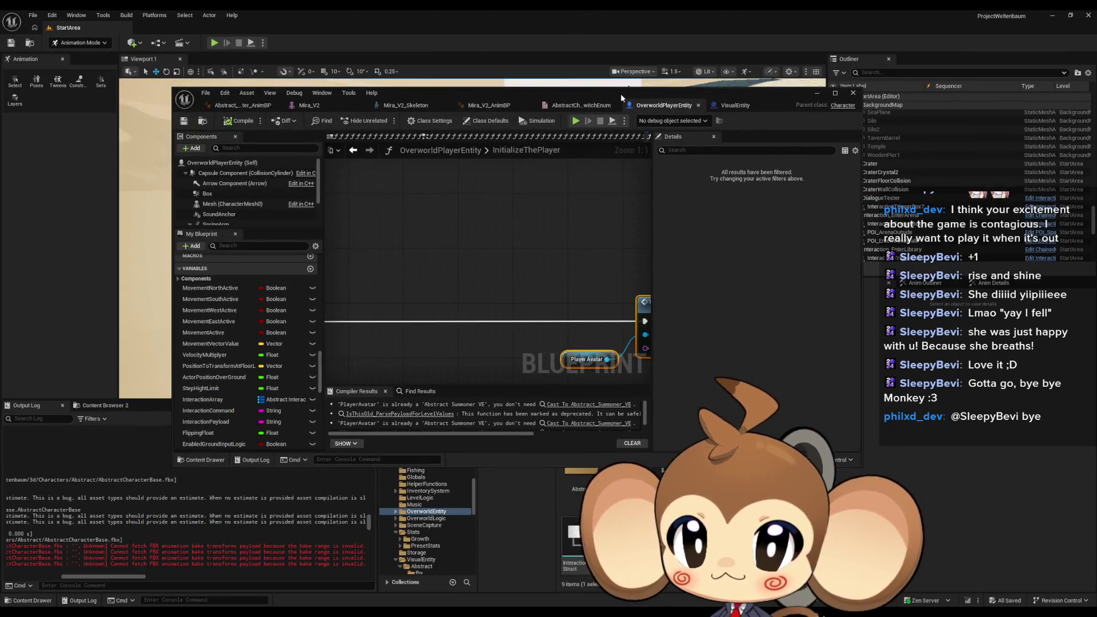
# Step: Open the GameController blueprint from Content > Blueprints > Controllers, maximized, at its ExecuteCommand graph
pyautogui.moveTo(620, 93); pyautogui.dragTo(260, 194)
pyautogui.click(626, 432)
pyautogui.doubleClick(625, 463)
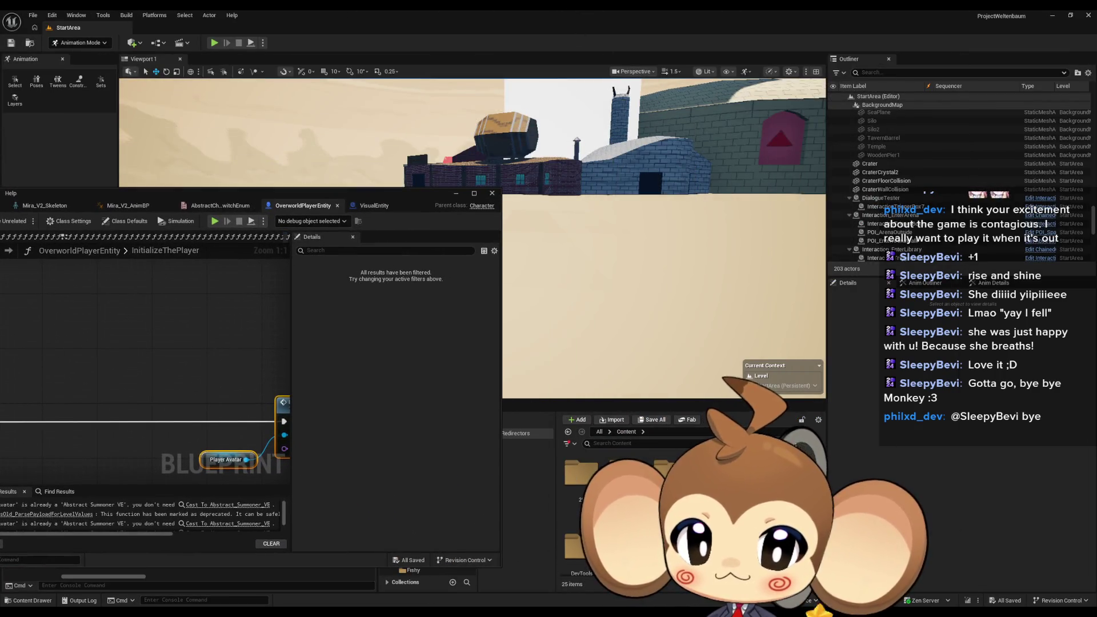
pyautogui.doubleClick(581, 463)
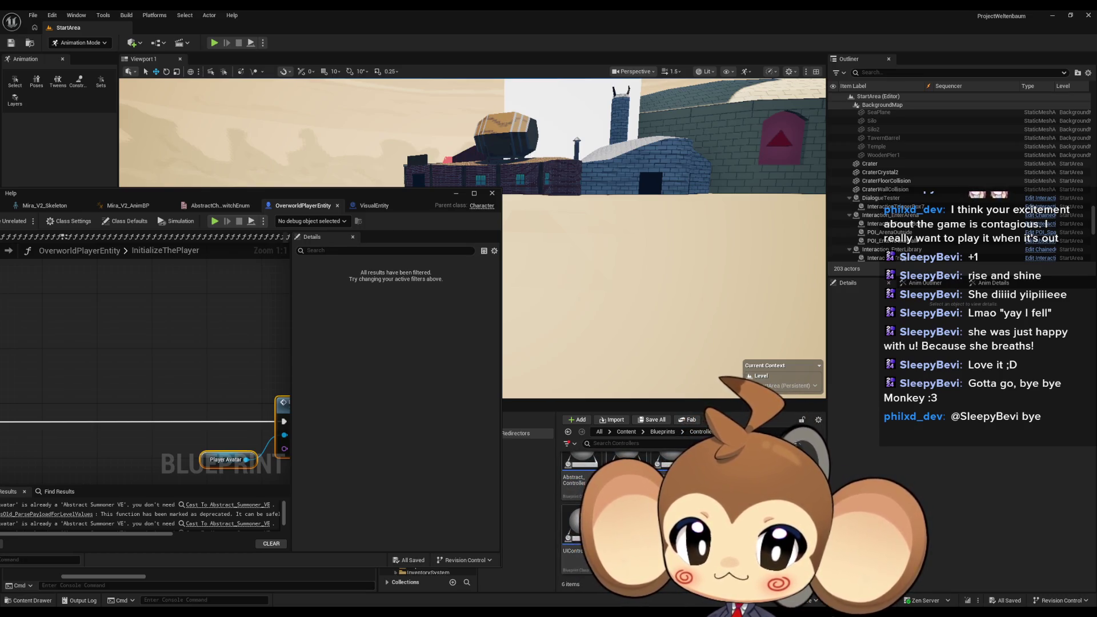
pyautogui.doubleClick(626, 463)
pyautogui.doubleClick(632, 215)
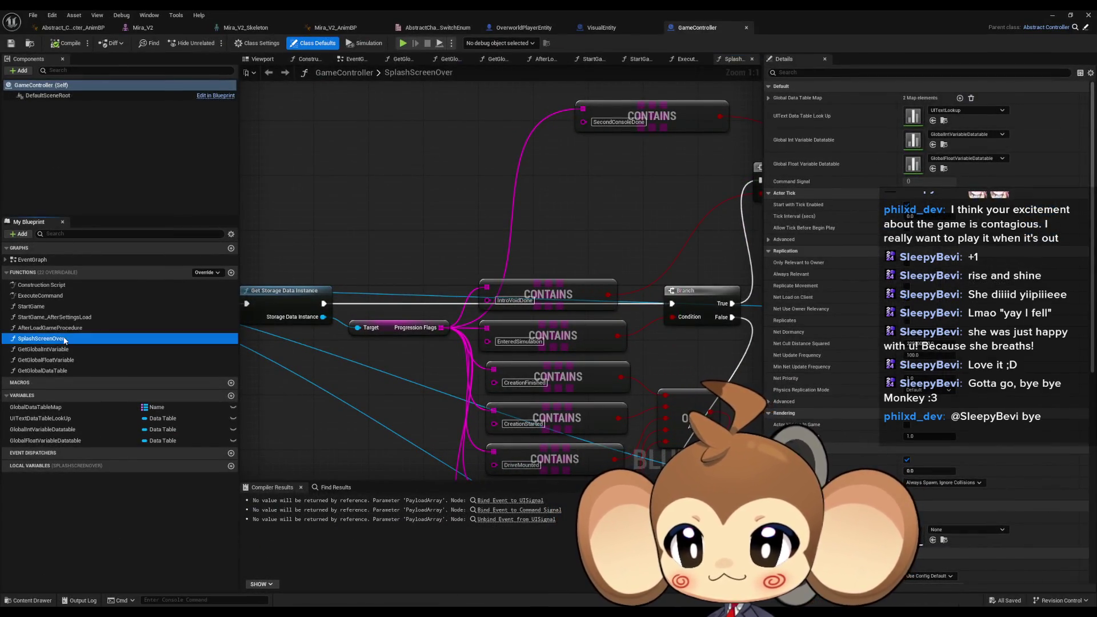
pyautogui.doubleClick(40, 295)
# Step: Trace ExecuteCommand past Initialize Time Controller to Create Player and open its CreatePlayer function
pyautogui.scroll(-2, 437, 335)
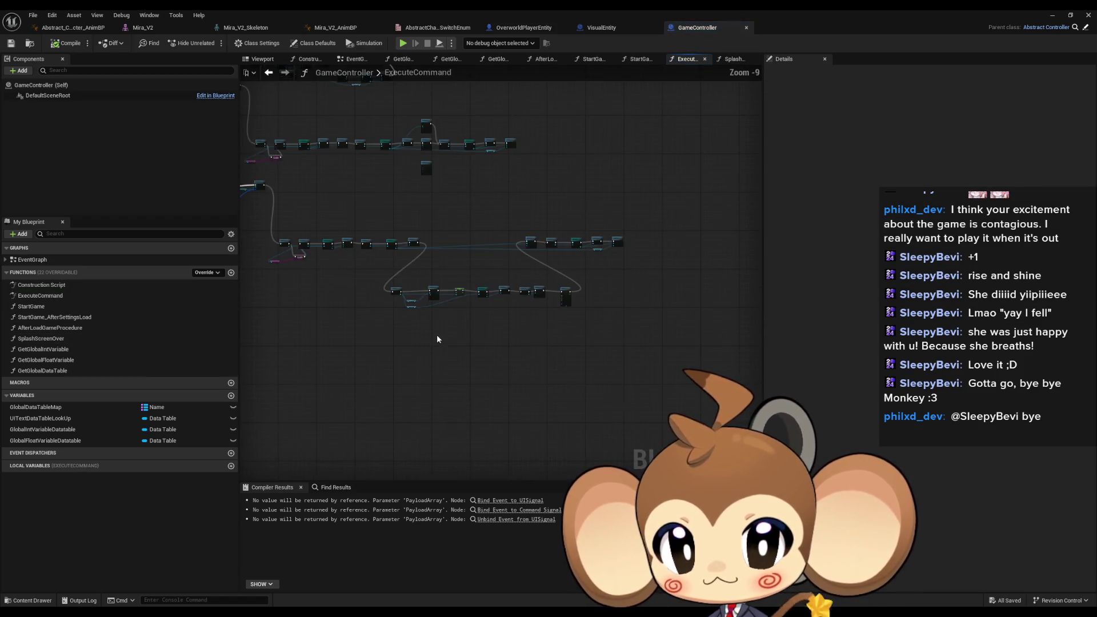
pyautogui.scroll(6, 478, 332)
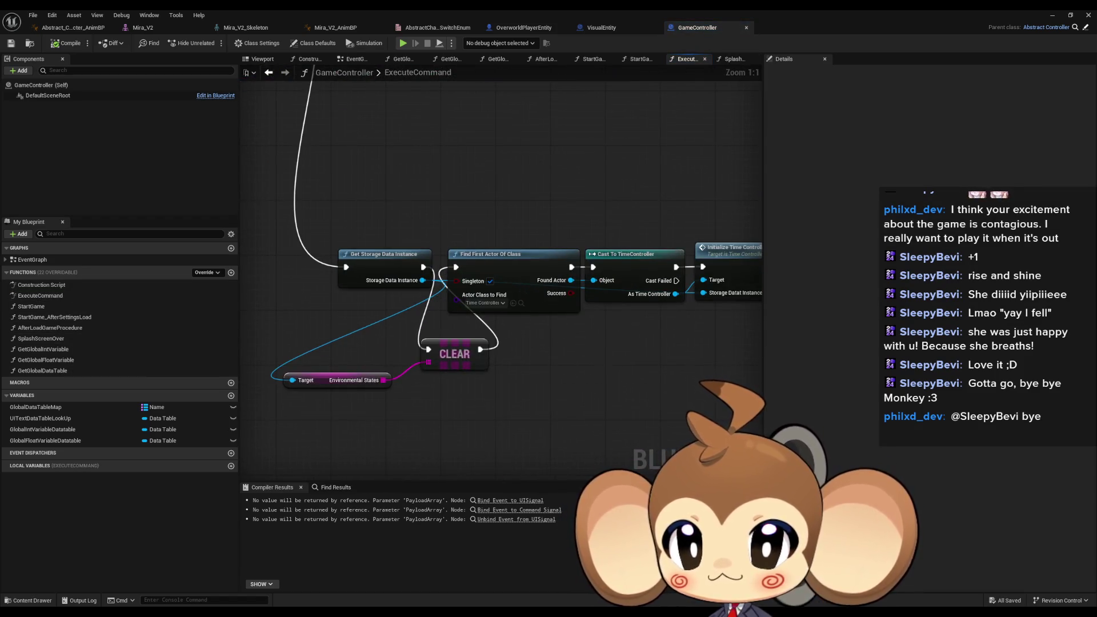
pyautogui.moveTo(574, 361); pyautogui.dragTo(286, 330)
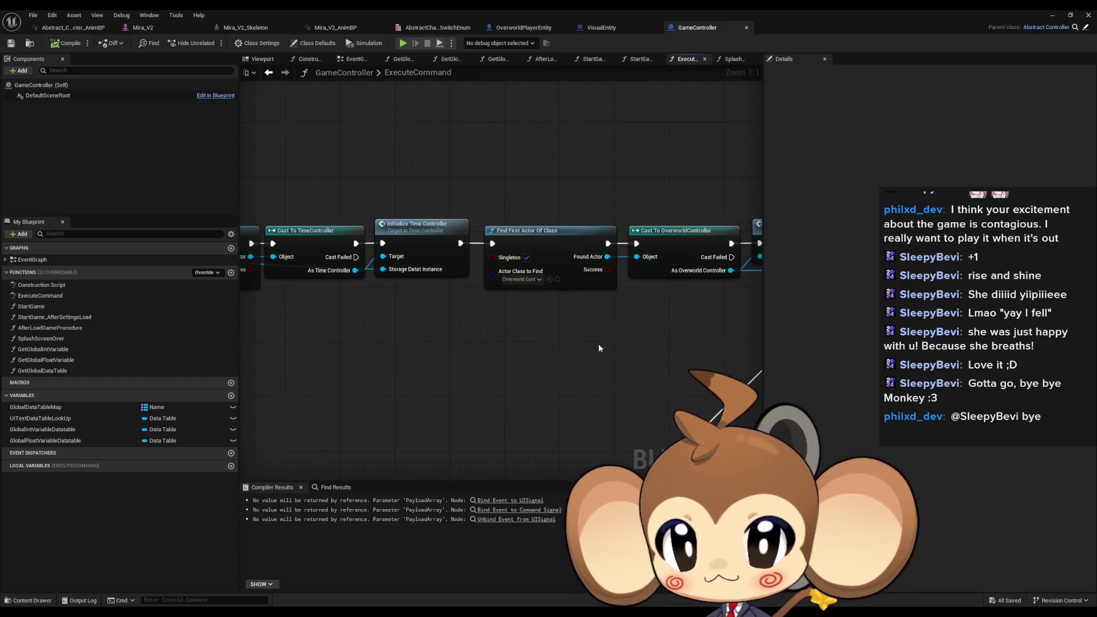
pyautogui.moveTo(599, 344); pyautogui.dragTo(408, 331)
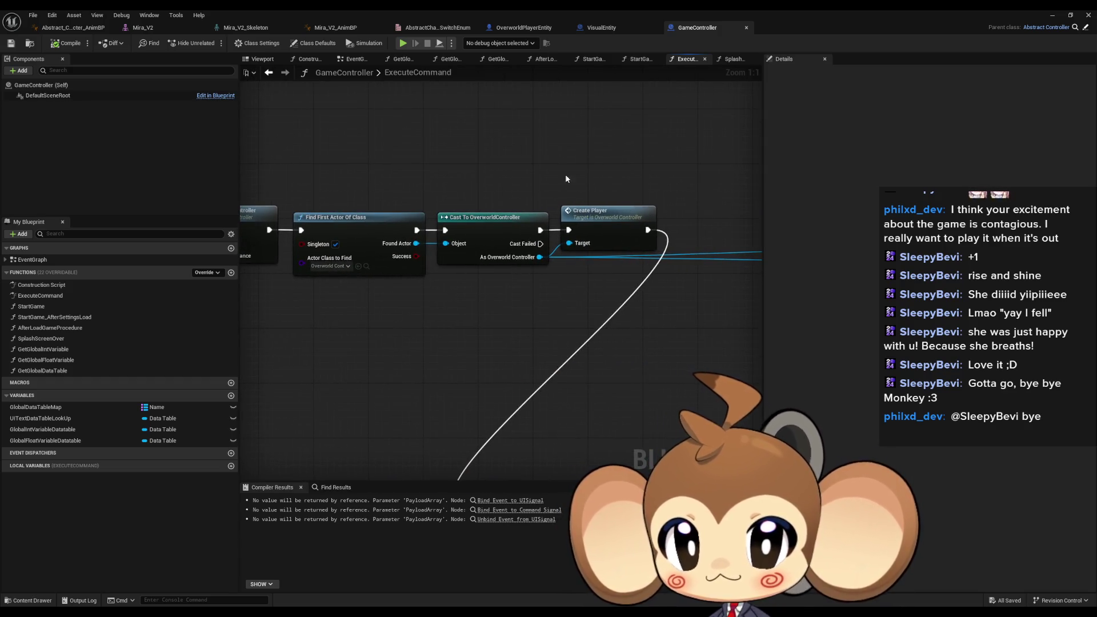
pyautogui.moveTo(662, 329)
pyautogui.mouseDown()
pyautogui.moveTo(642, 215)
pyautogui.moveTo(595, 160)
pyautogui.mouseUp()
pyautogui.click(448, 334)
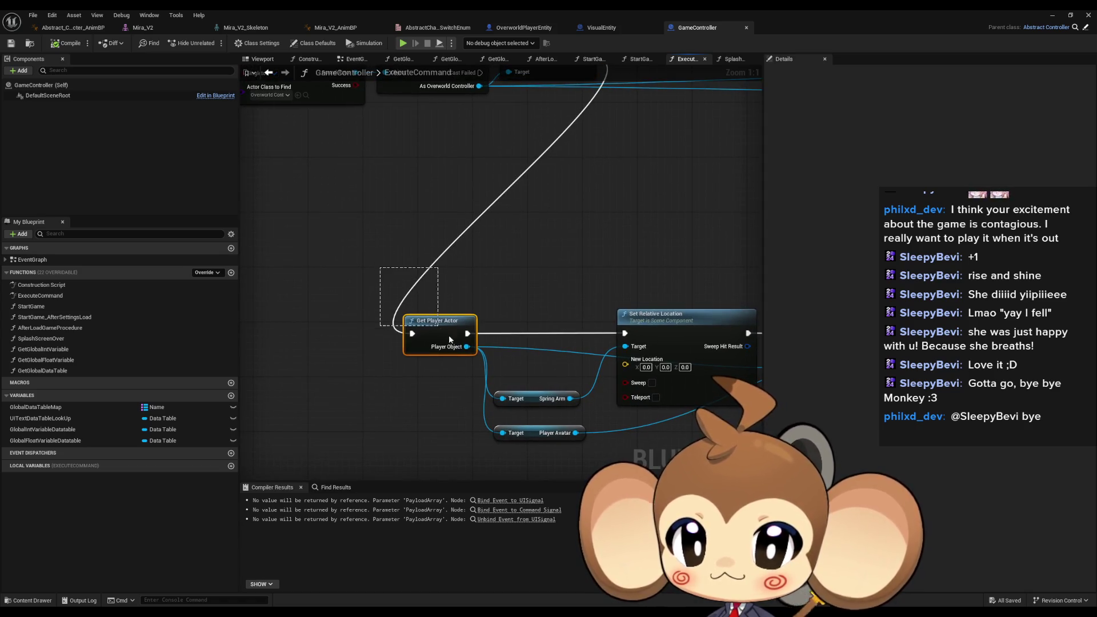
pyautogui.moveTo(530, 366); pyautogui.dragTo(577, 446)
pyautogui.moveTo(567, 353)
pyautogui.mouseDown()
pyautogui.moveTo(400, 343)
pyautogui.moveTo(441, 257)
pyautogui.moveTo(445, 208)
pyautogui.moveTo(338, 198)
pyautogui.moveTo(285, 297)
pyautogui.moveTo(337, 395)
pyautogui.moveTo(294, 368)
pyautogui.moveTo(513, 372)
pyautogui.moveTo(497, 355)
pyautogui.mouseUp()
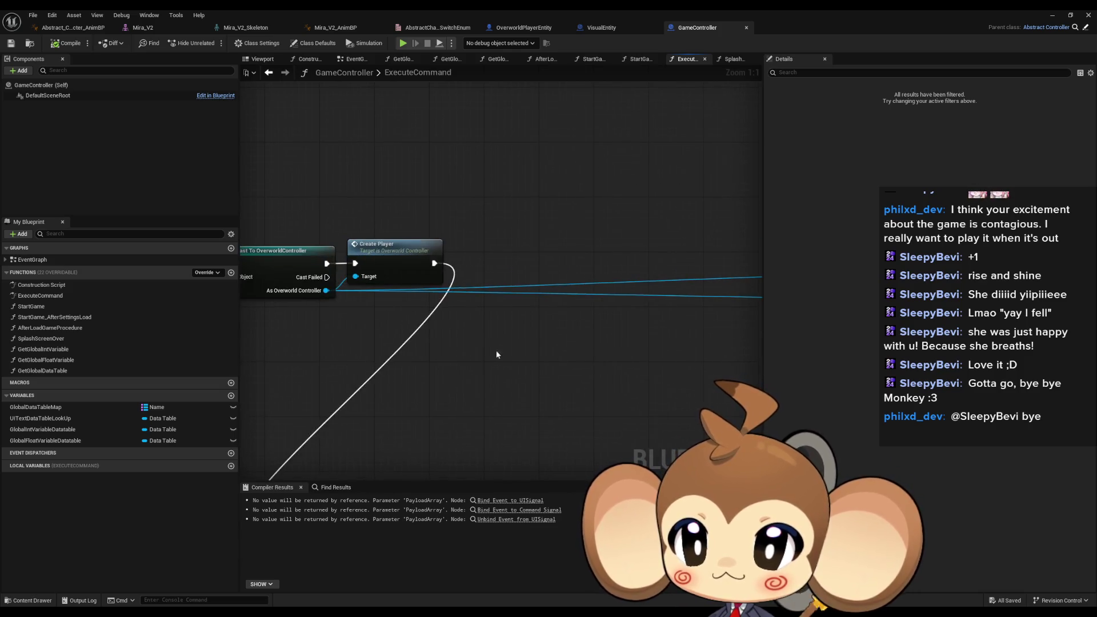
pyautogui.click(436, 263)
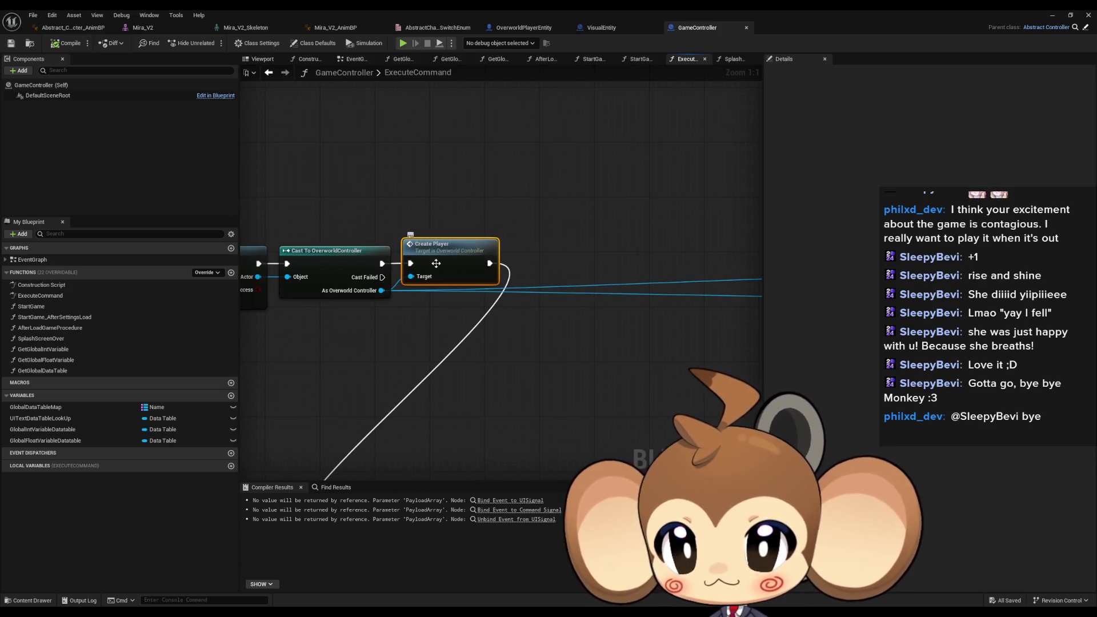
pyautogui.doubleClick(436, 263)
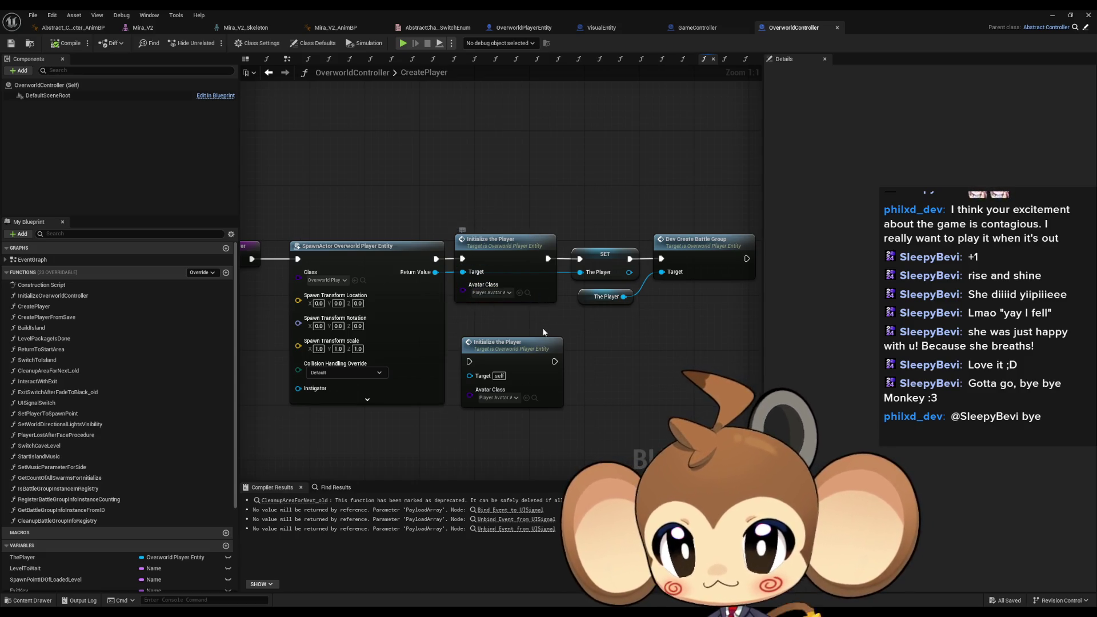
# Step: Open Initialize the Player from CreatePlayer, inspect both Player Avatar getters, and un-maximize the editor
pyautogui.moveTo(543, 332); pyautogui.dragTo(631, 328)
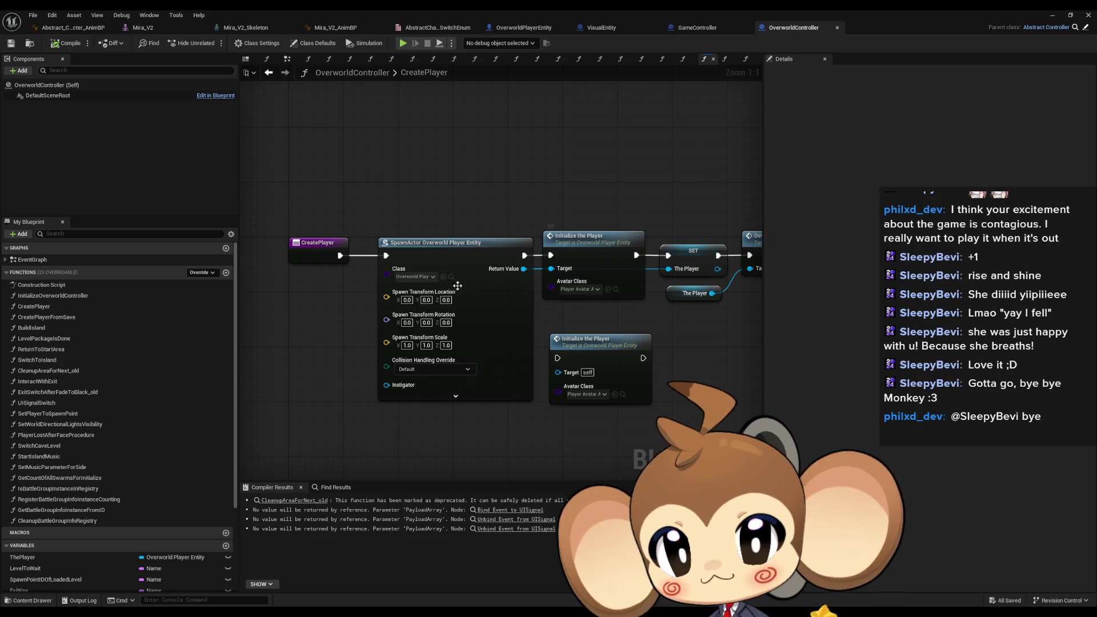
pyautogui.doubleClick(583, 250)
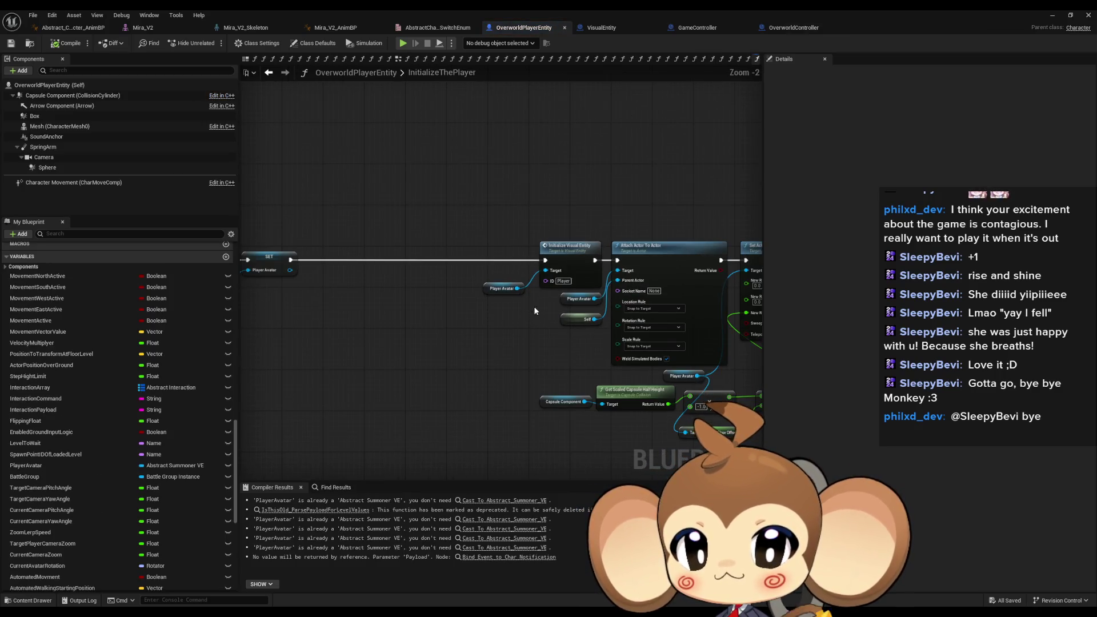
pyautogui.moveTo(452, 194); pyautogui.dragTo(615, 293)
pyautogui.scroll(2, 400, 290)
pyautogui.moveTo(365, 243); pyautogui.dragTo(412, 327)
pyautogui.click(484, 311)
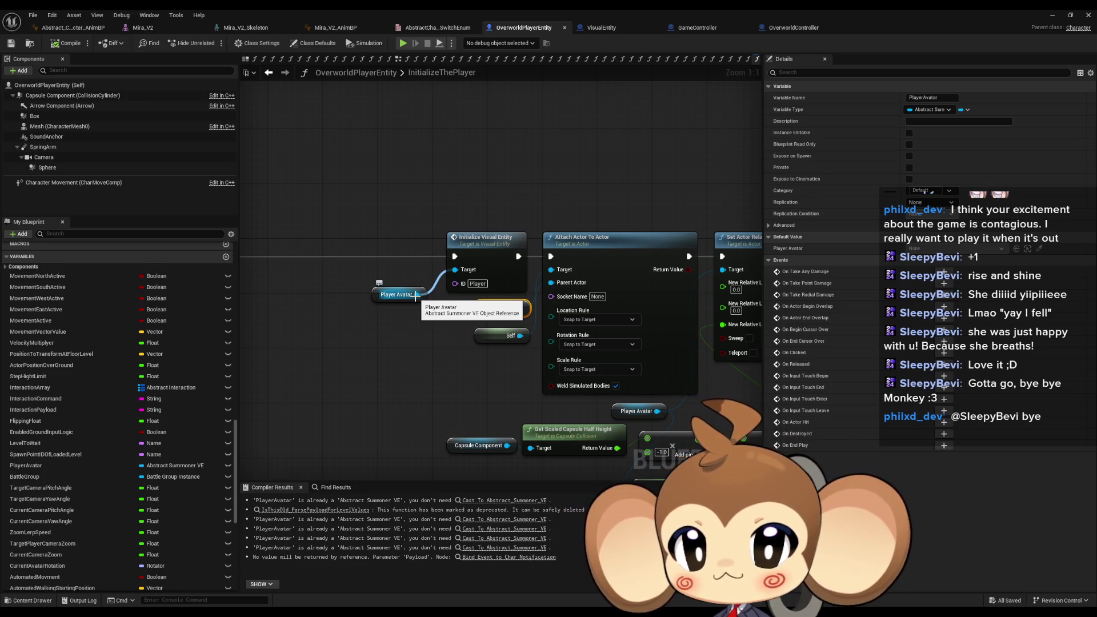
pyautogui.click(428, 364)
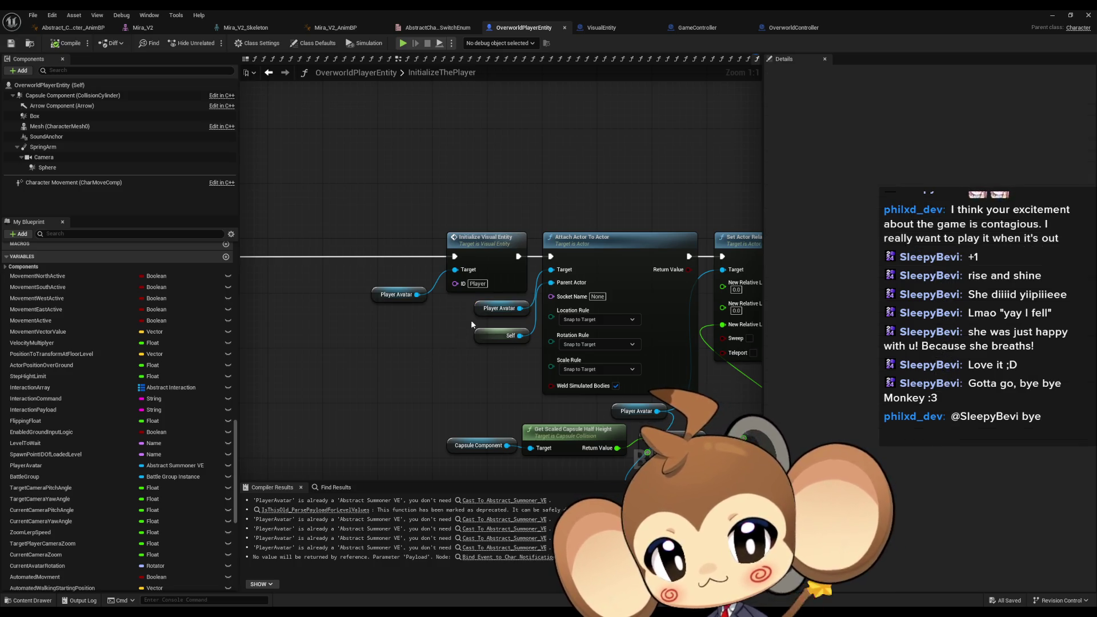
pyautogui.moveTo(422, 311); pyautogui.dragTo(433, 320)
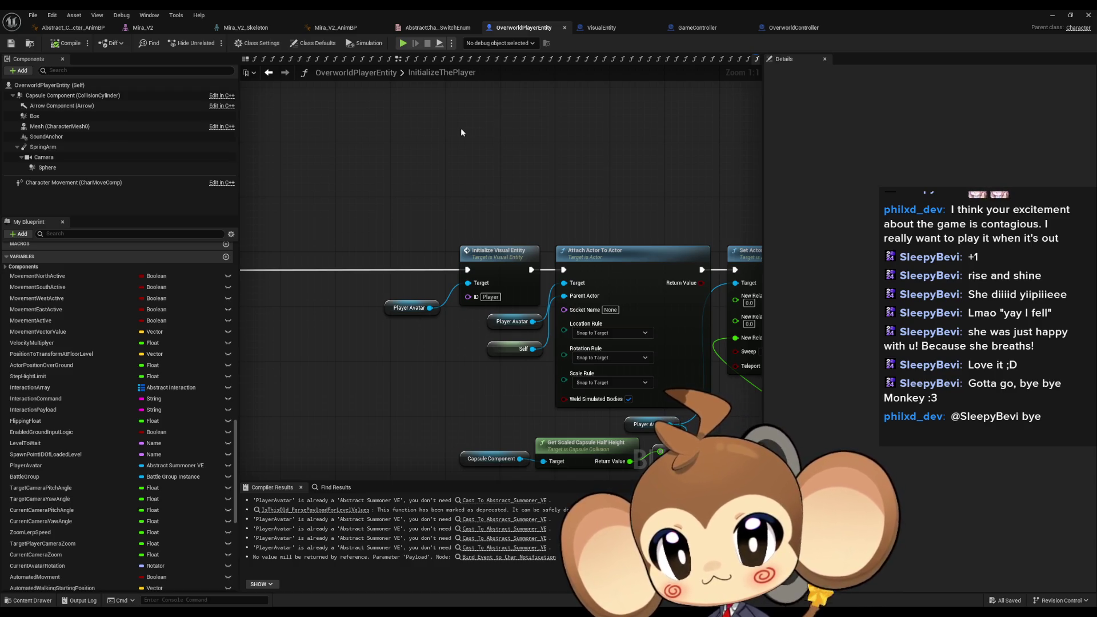
pyautogui.moveTo(625, 26)
pyautogui.mouseDown()
pyautogui.moveTo(596, 215)
pyautogui.moveTo(414, 118)
pyautogui.moveTo(212, 50)
pyautogui.mouseUp()
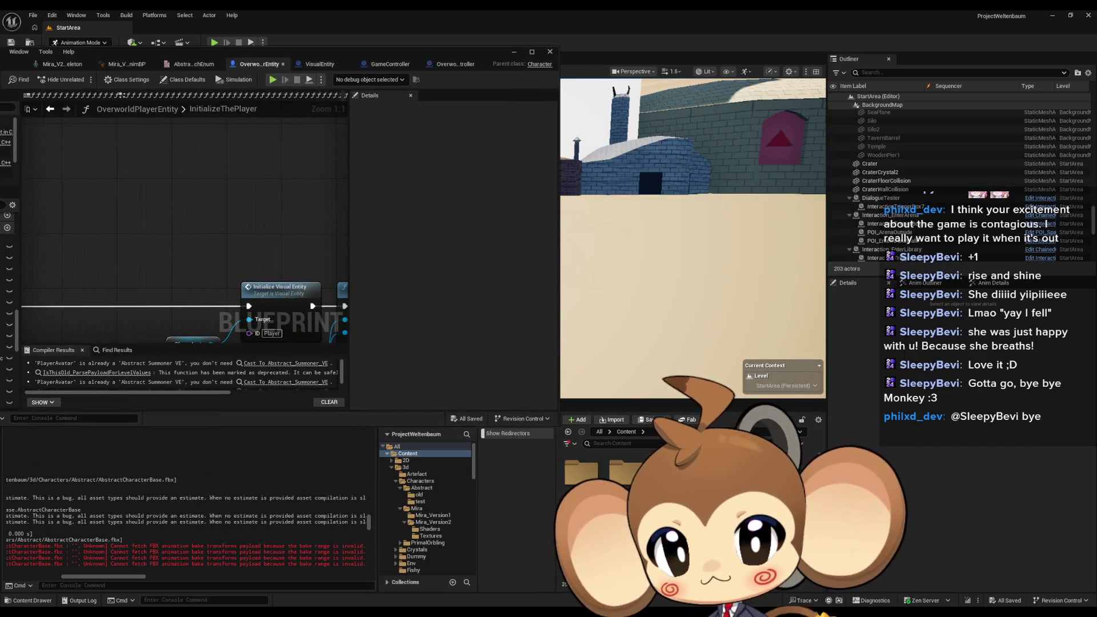
# Step: Open PlayerAvatarArtefact from Blueprints > VisualEntity, maximize the editor, and return to OverworldPlayerEntity
pyautogui.click(414, 511)
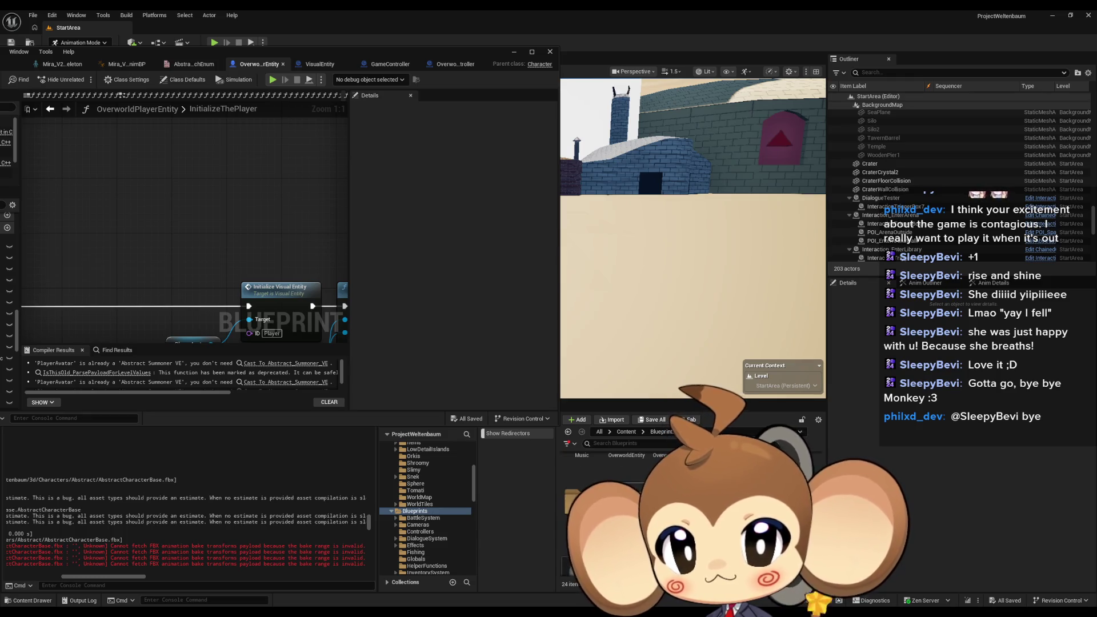
pyautogui.scroll(-5, 426, 509)
pyautogui.click(421, 512)
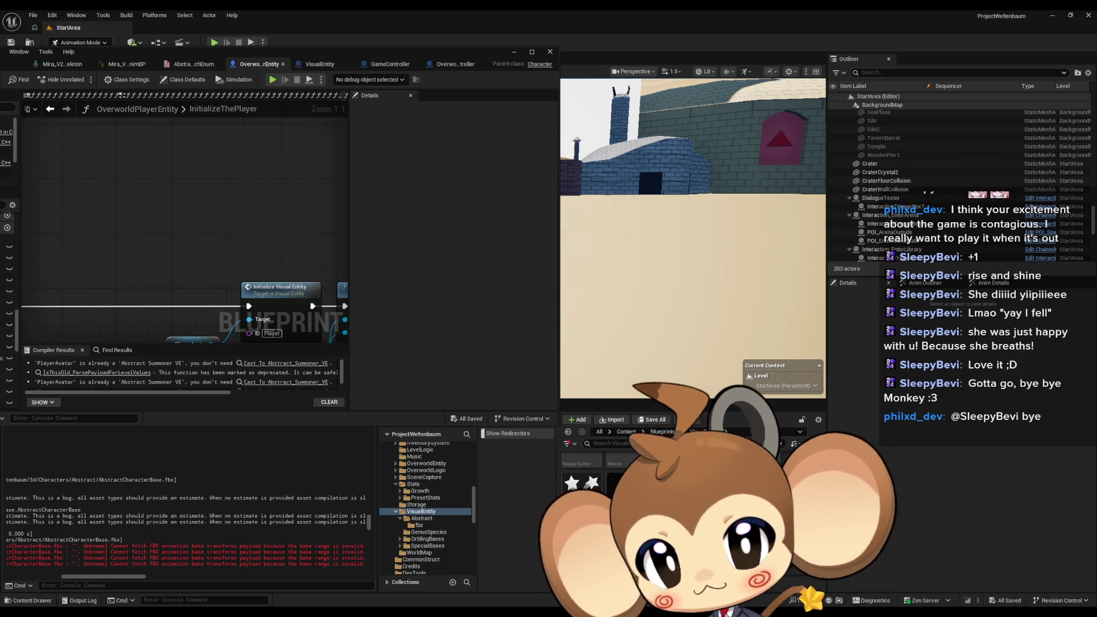
pyautogui.doubleClick(664, 493)
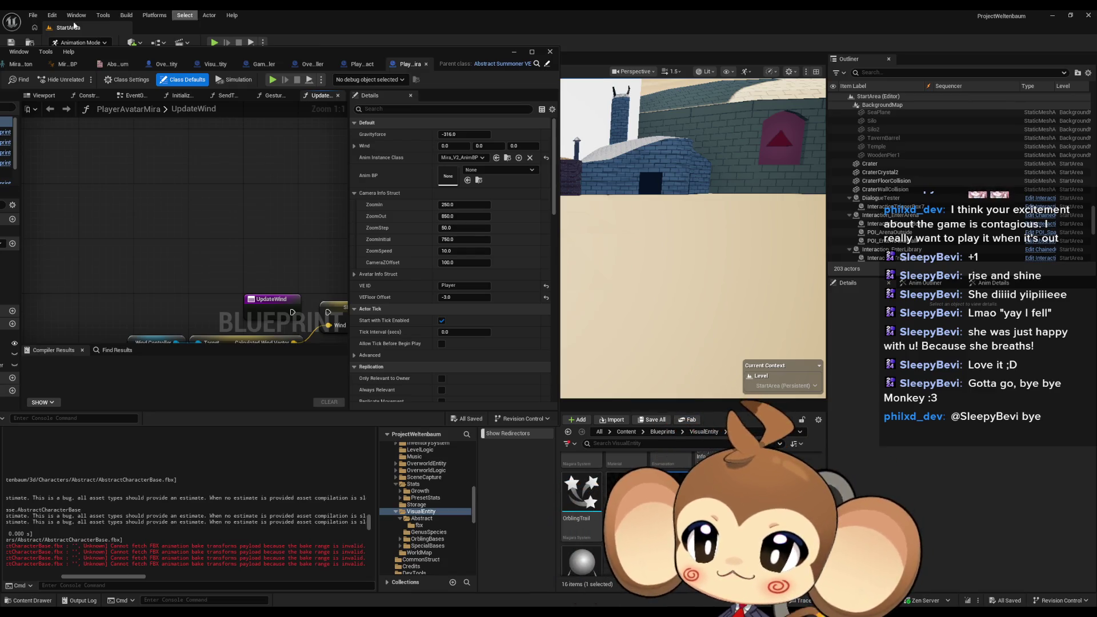
pyautogui.moveTo(202, 53); pyautogui.dragTo(507, 103)
pyautogui.doubleClick(506, 101)
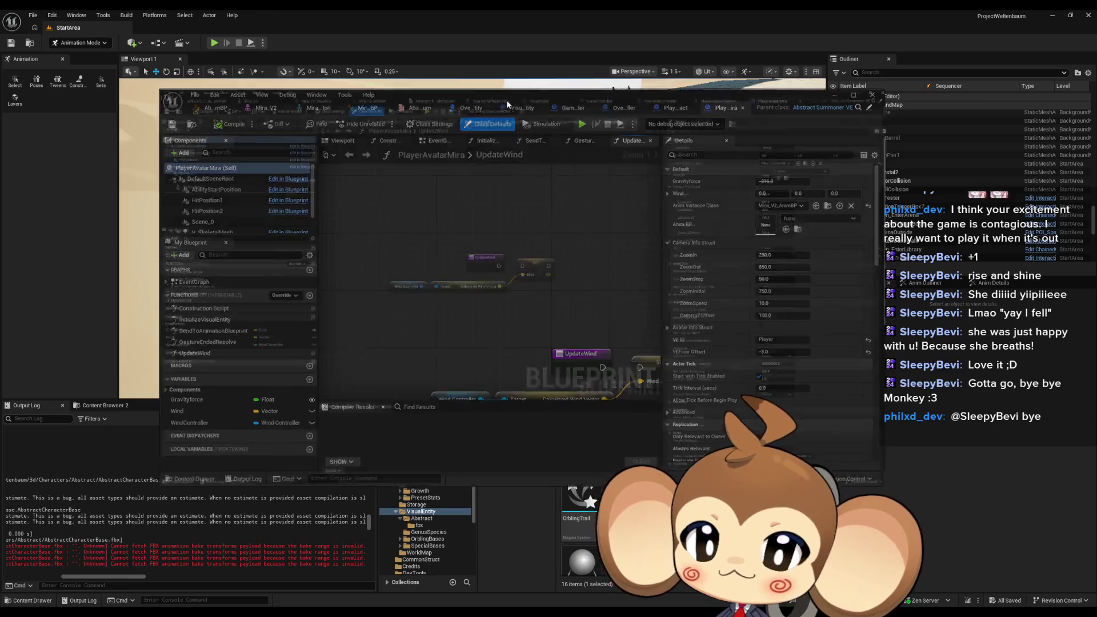
pyautogui.click(503, 27)
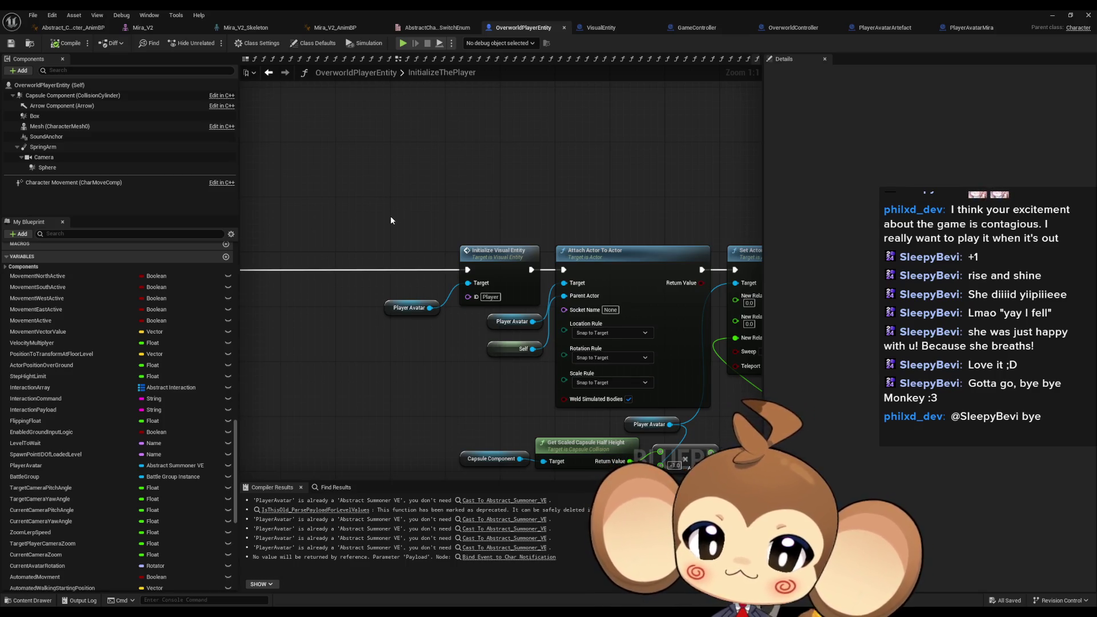
# Step: Survey InitializeThePlayer from its entry node through SpawnActor, Cast and SET, checking the Player ID pin
pyautogui.scroll(-1, 413, 343)
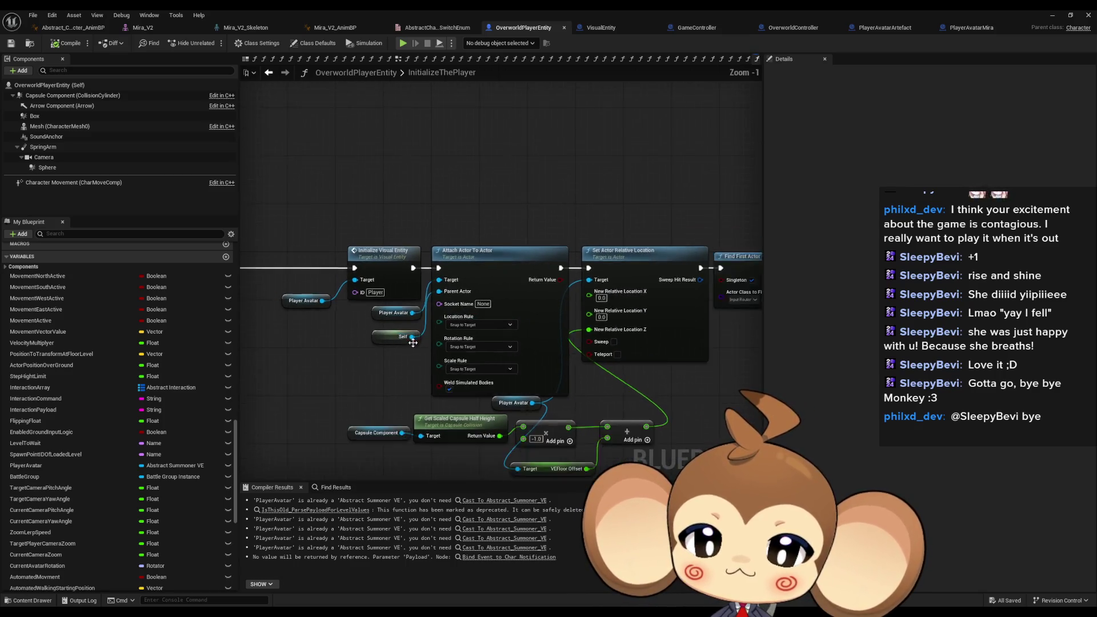
pyautogui.scroll(-1, 412, 343)
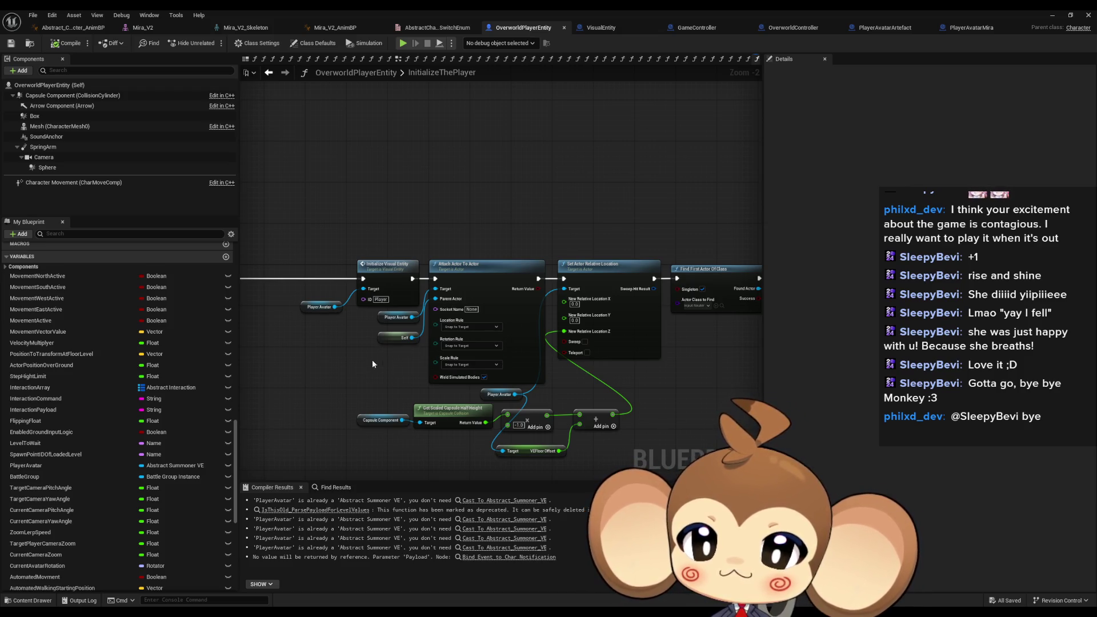
pyautogui.scroll(1, 360, 355)
pyautogui.scroll(1, 360, 351)
pyautogui.moveTo(369, 350); pyautogui.dragTo(457, 369)
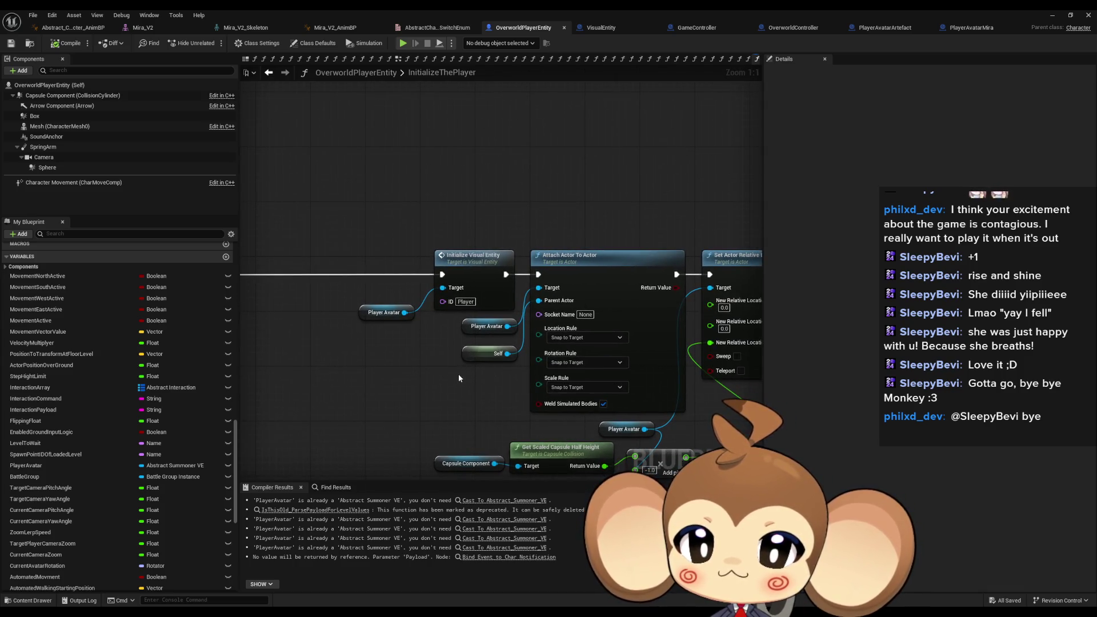
pyautogui.scroll(-3, 502, 361)
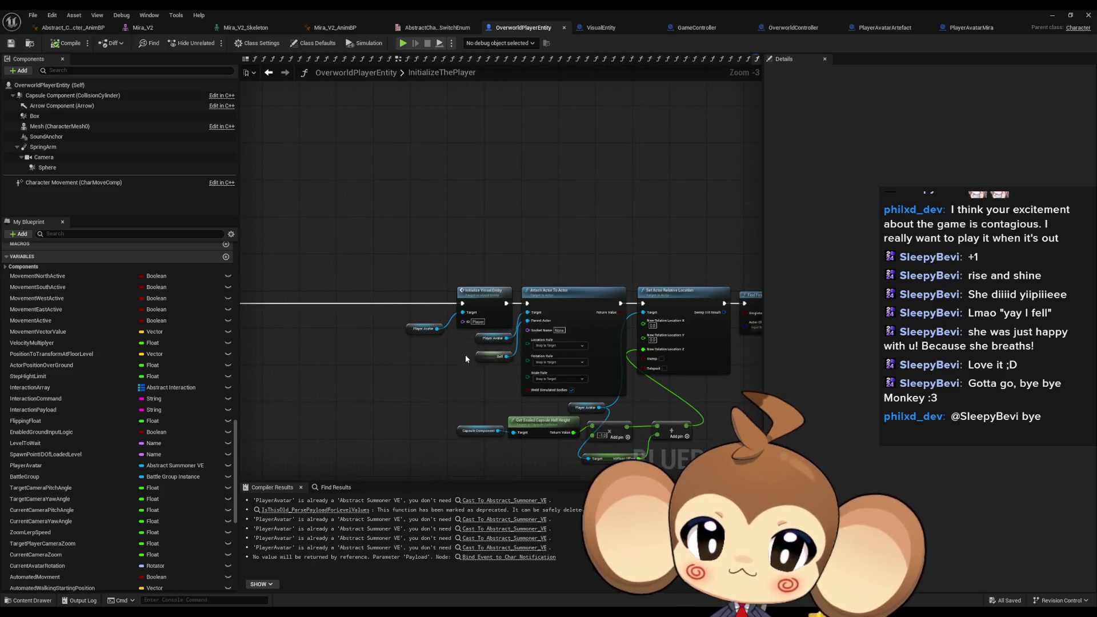
pyautogui.moveTo(465, 359); pyautogui.dragTo(673, 345)
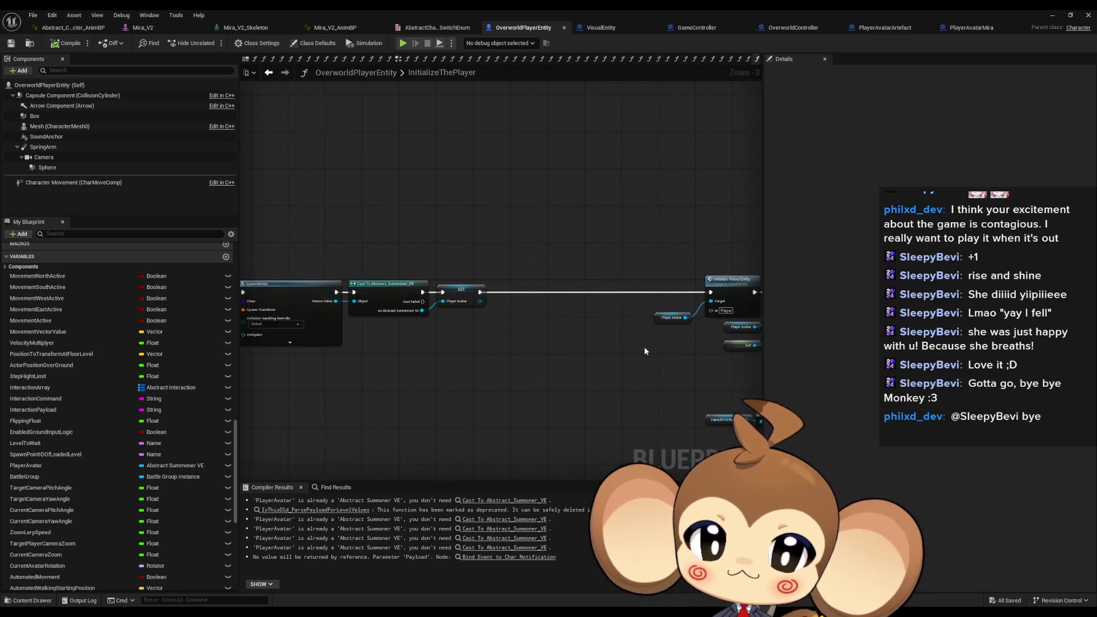
pyautogui.moveTo(493, 345); pyautogui.dragTo(689, 345)
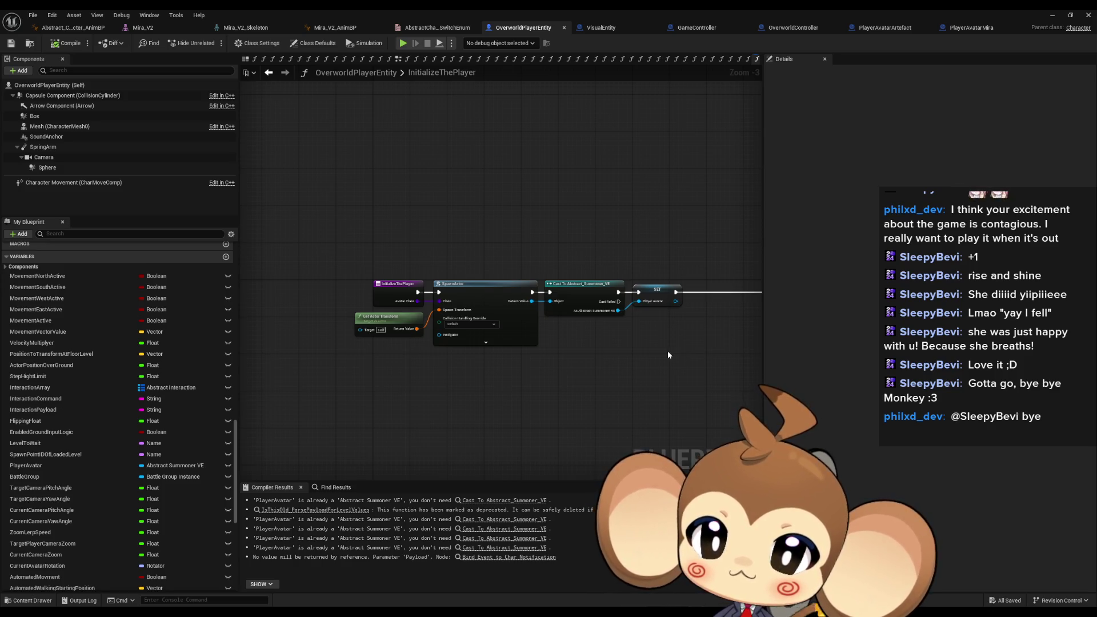
pyautogui.moveTo(667, 351); pyautogui.dragTo(385, 333)
pyautogui.scroll(3, 457, 322)
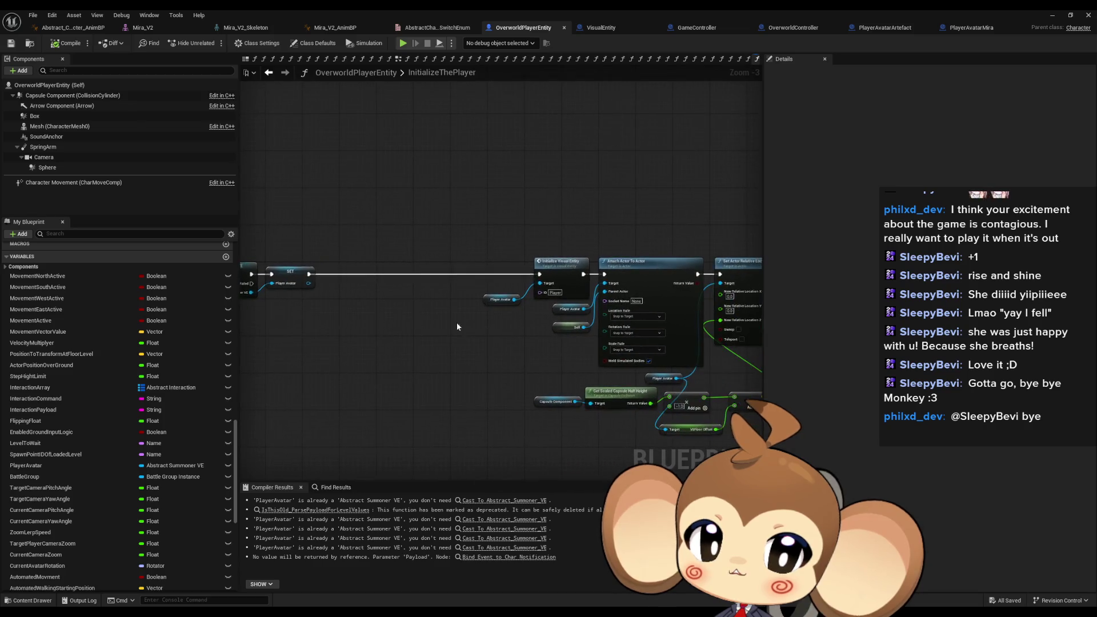
pyautogui.moveTo(541, 321); pyautogui.dragTo(445, 345)
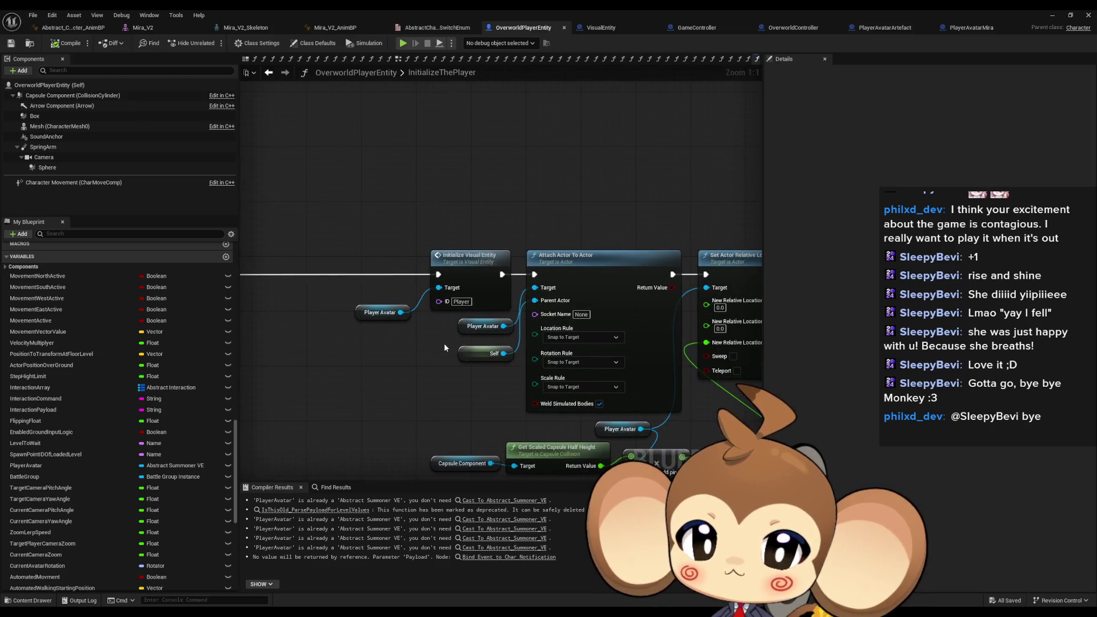
pyautogui.click(461, 301)
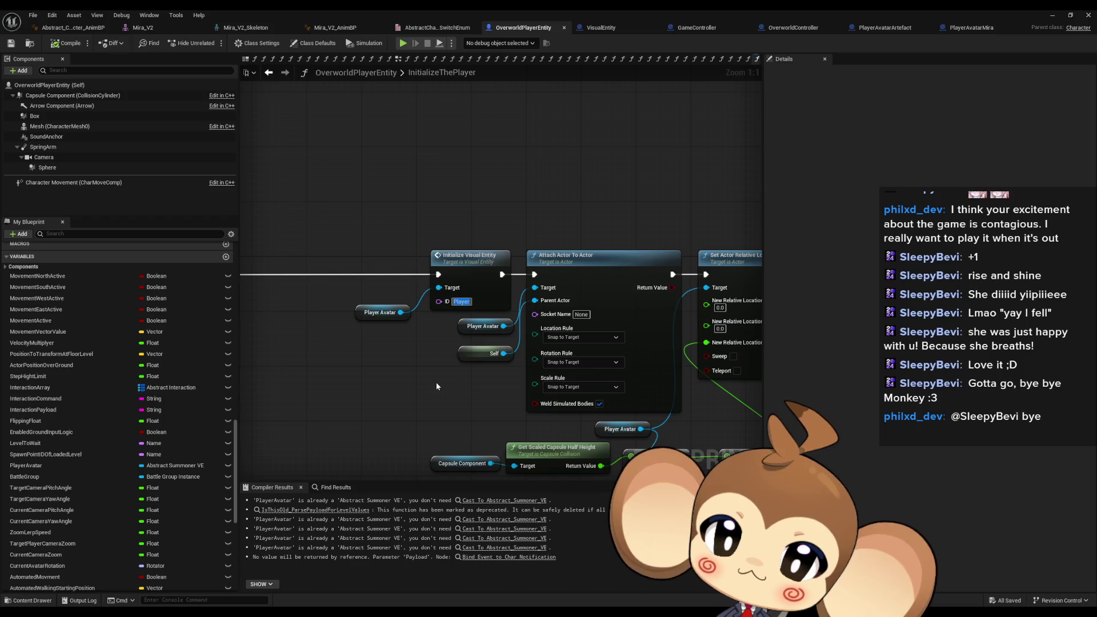
# Step: Open the Initialize Visual Entity function from the InitializeThePlayer graph
pyautogui.moveTo(437, 382)
pyautogui.mouseDown()
pyautogui.moveTo(925, 382)
pyautogui.moveTo(393, 339)
pyautogui.moveTo(914, 351)
pyautogui.mouseUp()
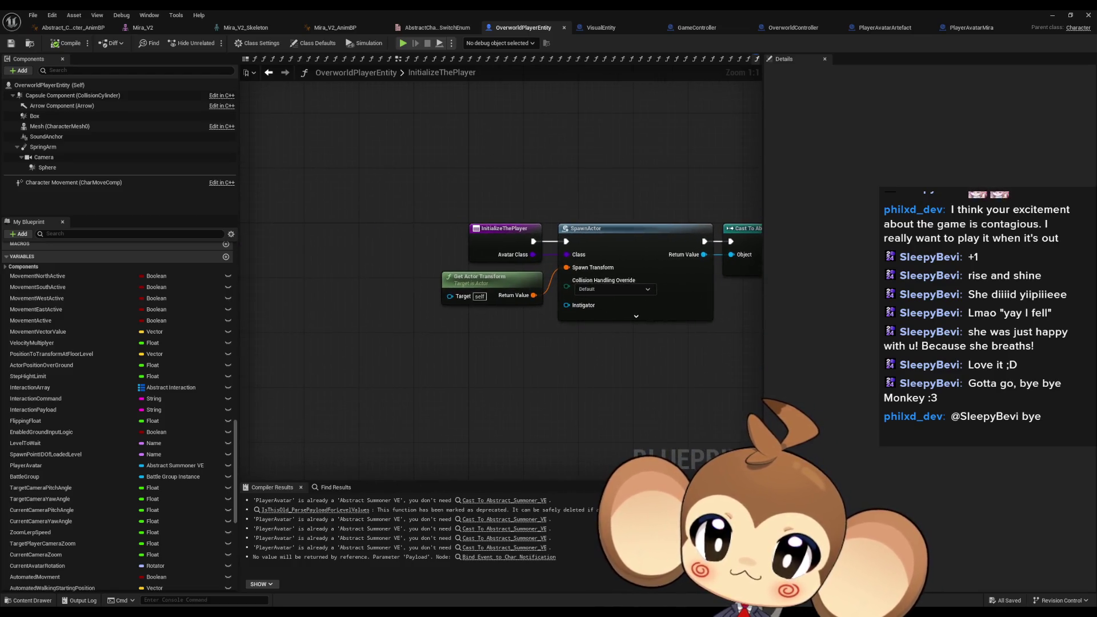
pyautogui.click(502, 237)
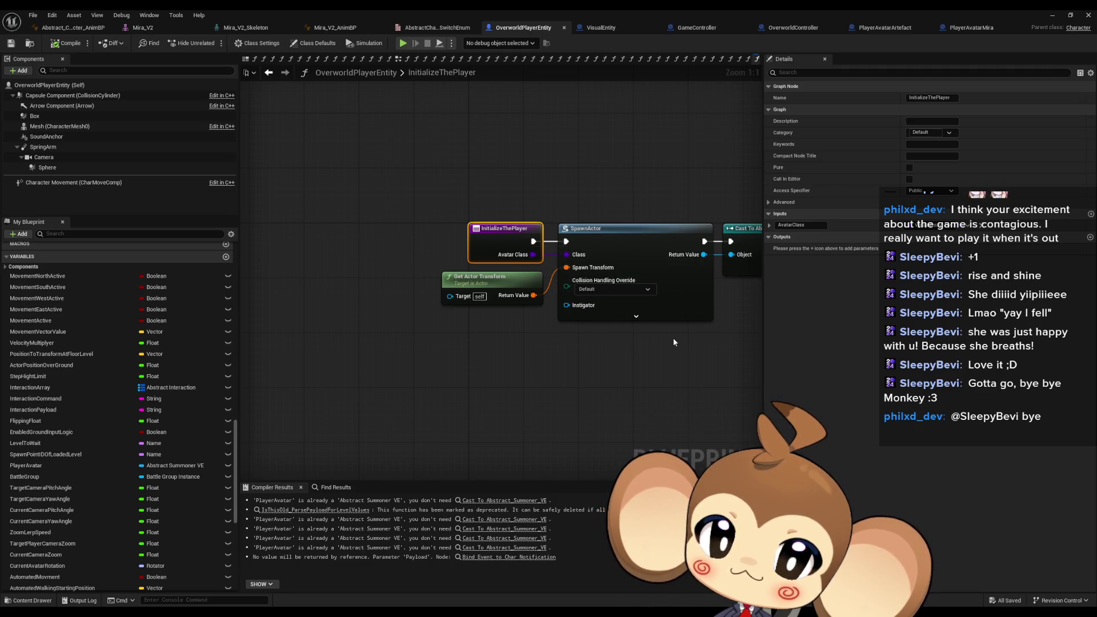
pyautogui.moveTo(673, 337)
pyautogui.mouseDown()
pyautogui.moveTo(644, 336)
pyautogui.moveTo(555, 264)
pyautogui.mouseUp()
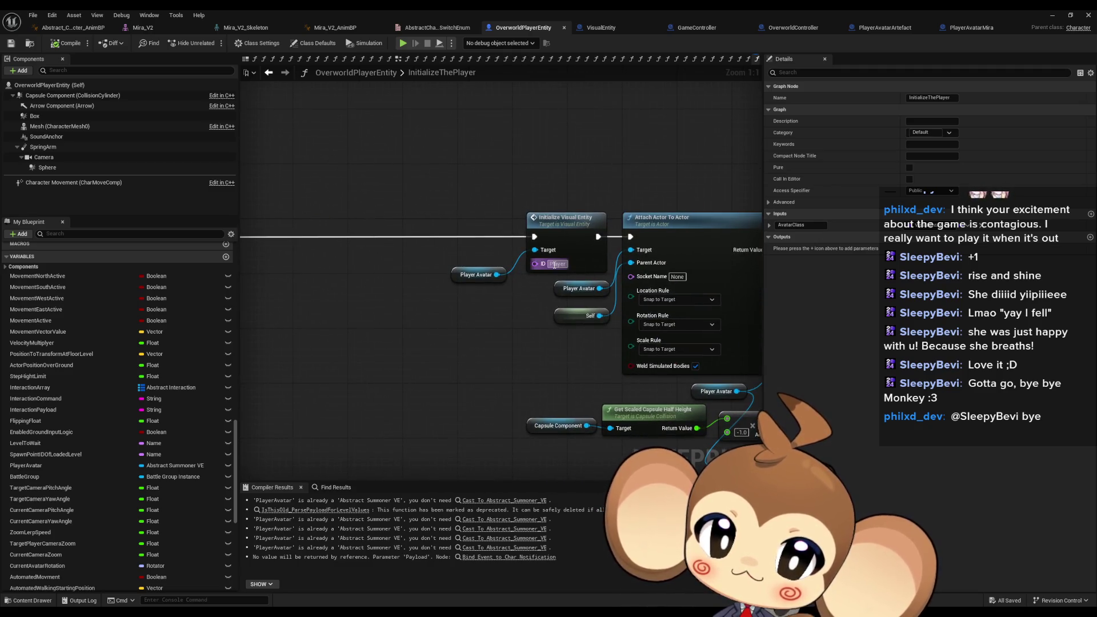
pyautogui.doubleClick(580, 220)
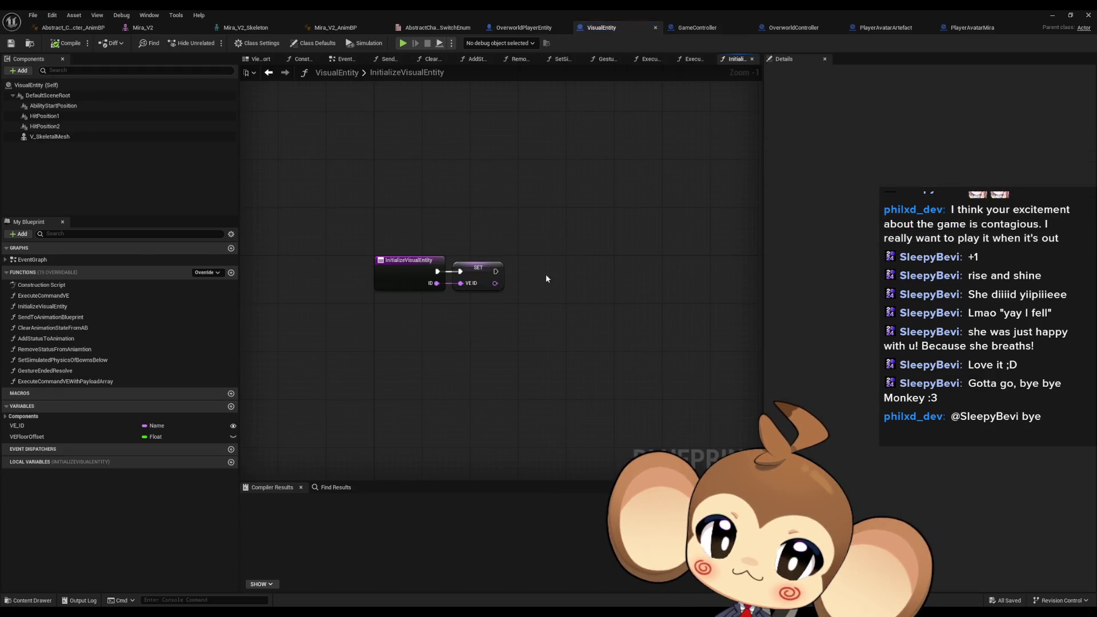
# Step: Check the SET VE ID node, then go via OverworldPlayerEntity to GameController's ExecuteCommand graph
pyautogui.click(474, 274)
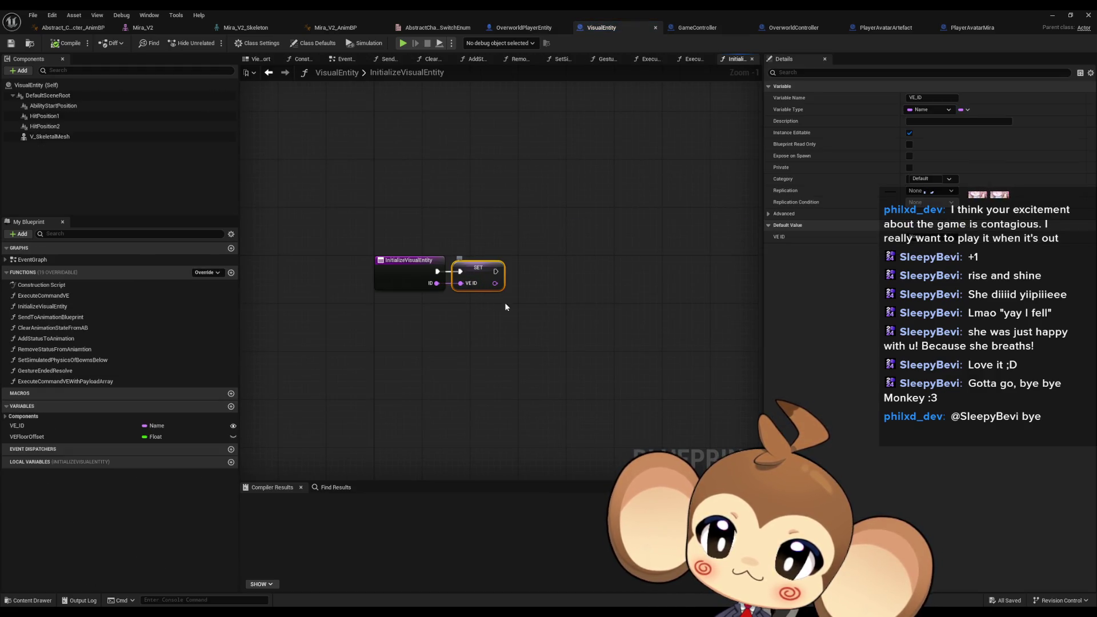
pyautogui.click(550, 356)
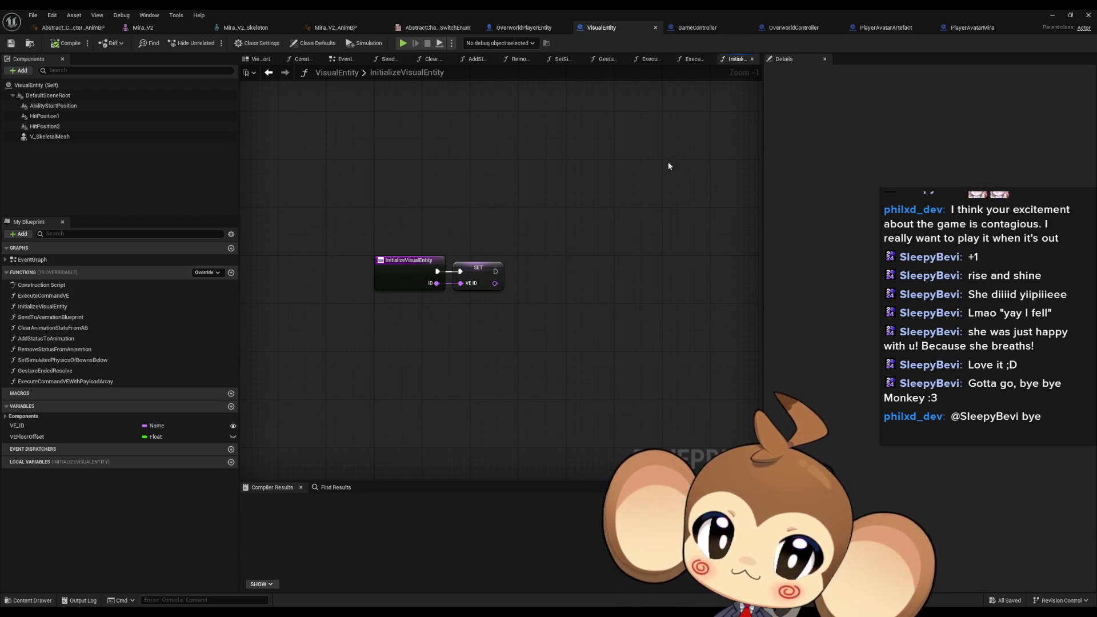
pyautogui.click(525, 28)
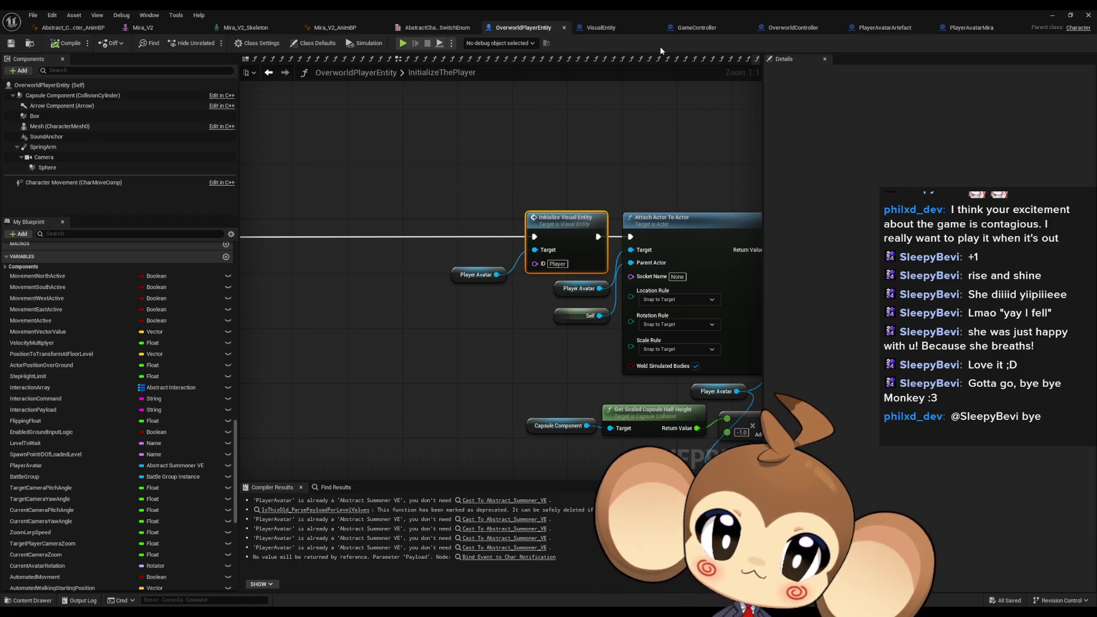
pyautogui.click(684, 30)
pyautogui.scroll(-3, 524, 328)
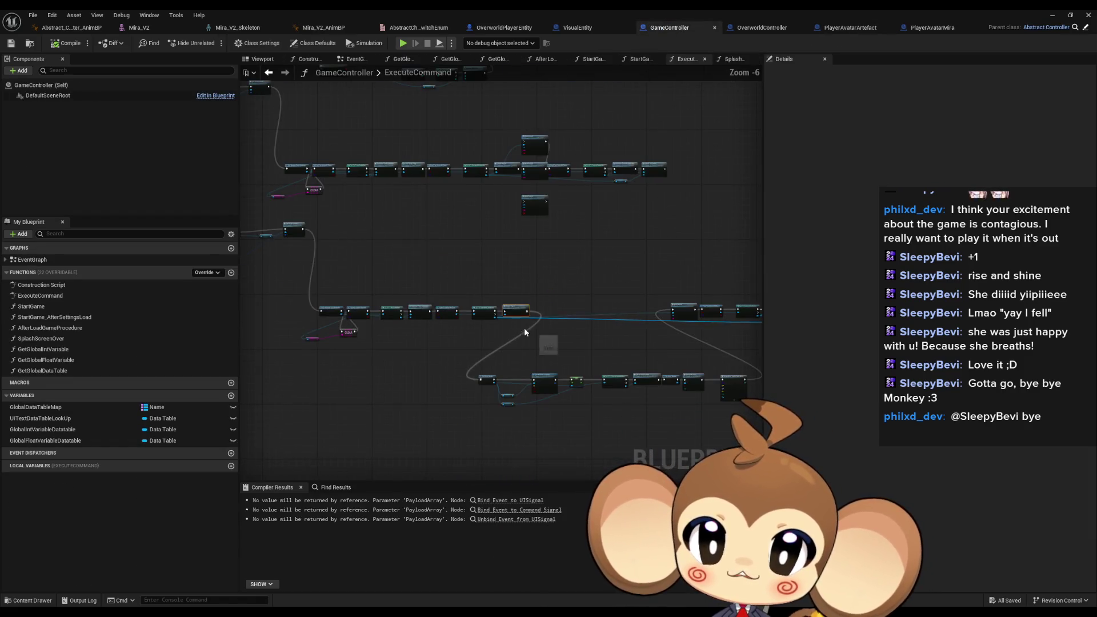
# Step: Locate Create Player in ExecuteCommand and shrink the blueprint editor to a floating window
pyautogui.scroll(3, 515, 320)
pyautogui.moveTo(510, 321); pyautogui.dragTo(424, 317)
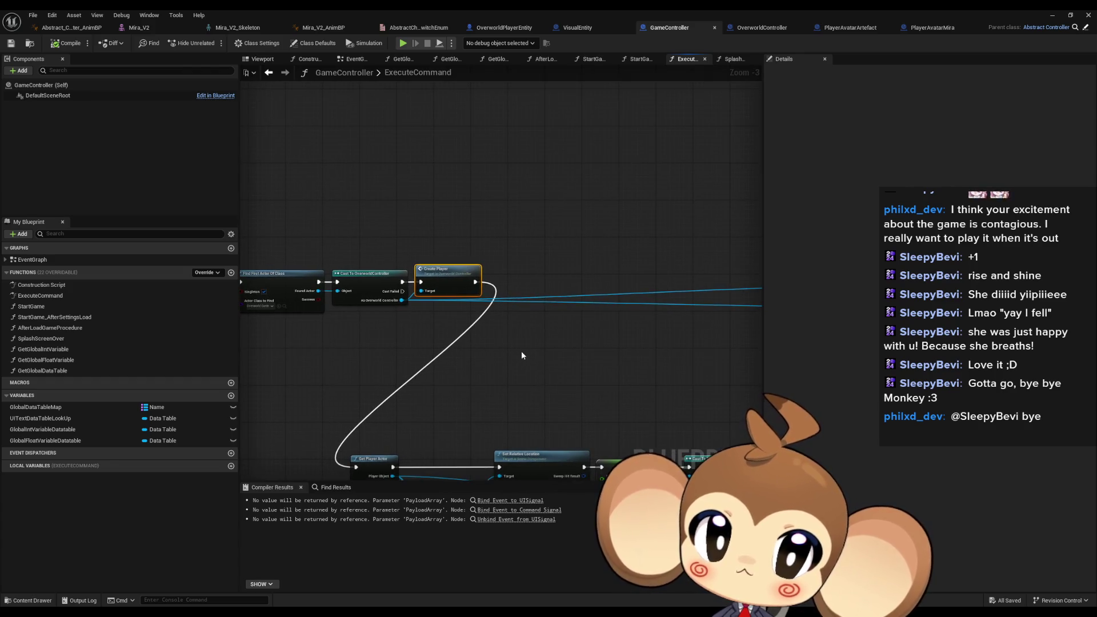
pyautogui.doubleClick(347, 9)
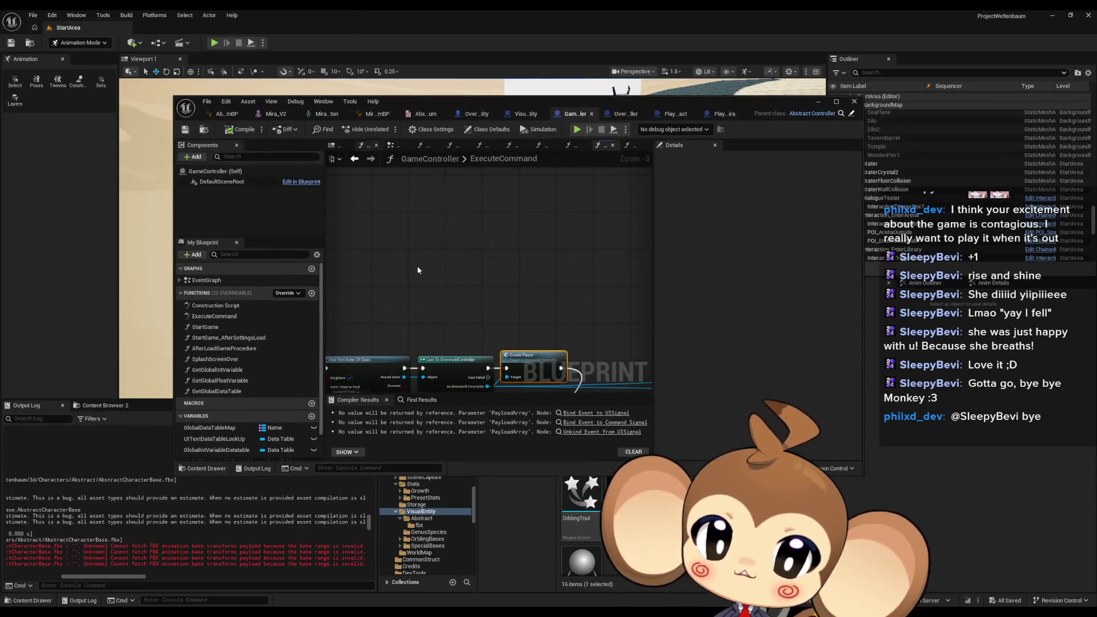
# Step: From the intro sequence editor, open LS_MiraIntro_DirectorBP's Sequencer Events graph full screen
pyautogui.moveTo(492, 575)
pyautogui.moveTo(550, 575)
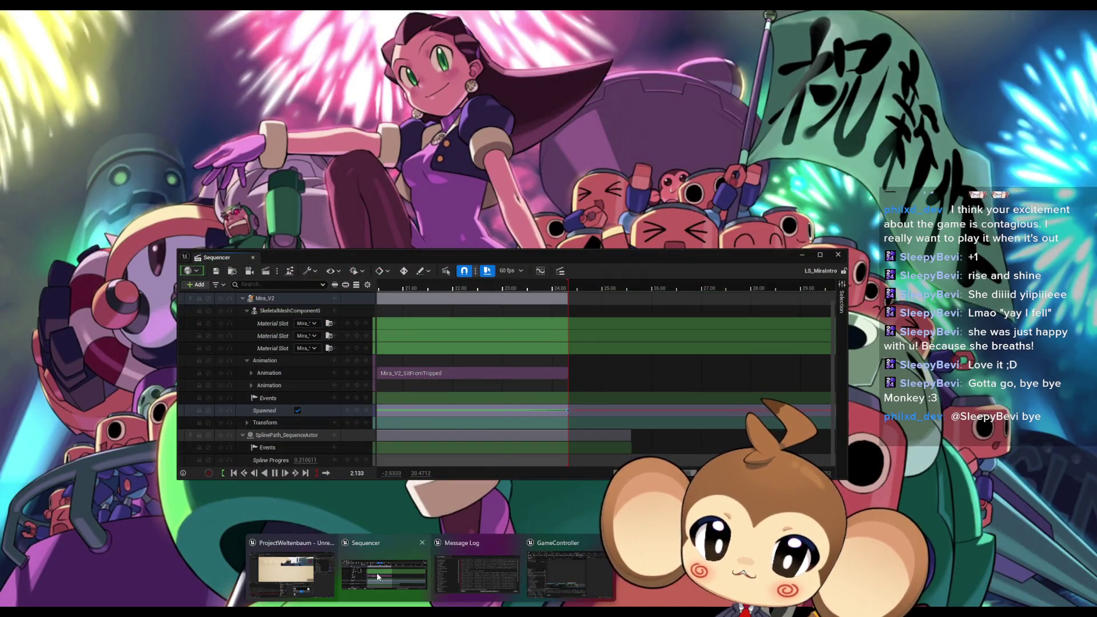
pyautogui.click(376, 573)
pyautogui.scroll(1, 565, 368)
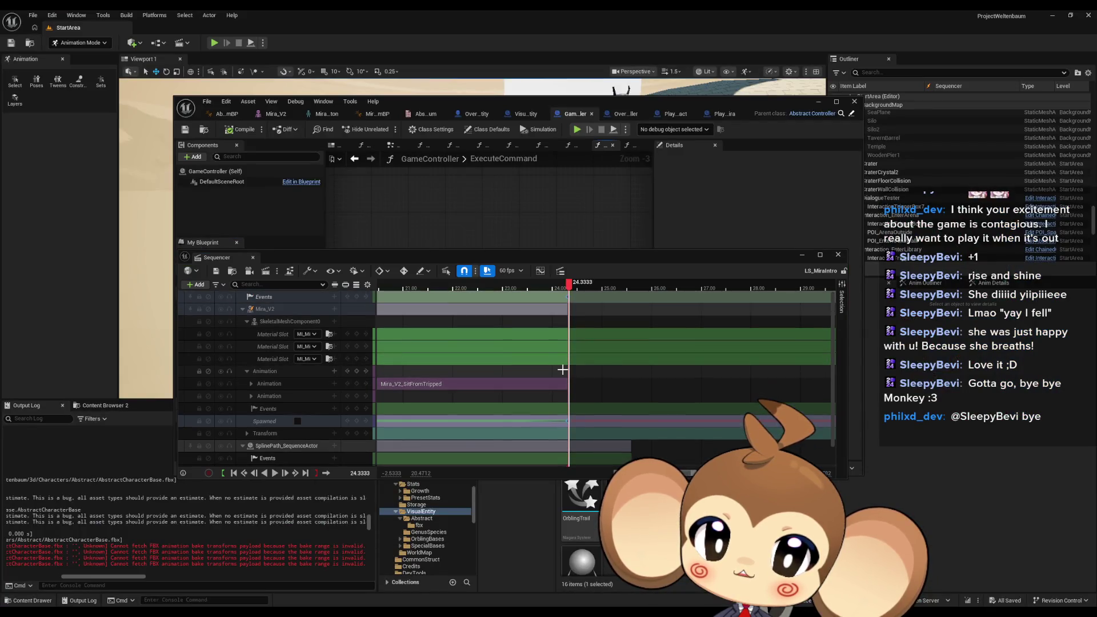
pyautogui.doubleClick(569, 297)
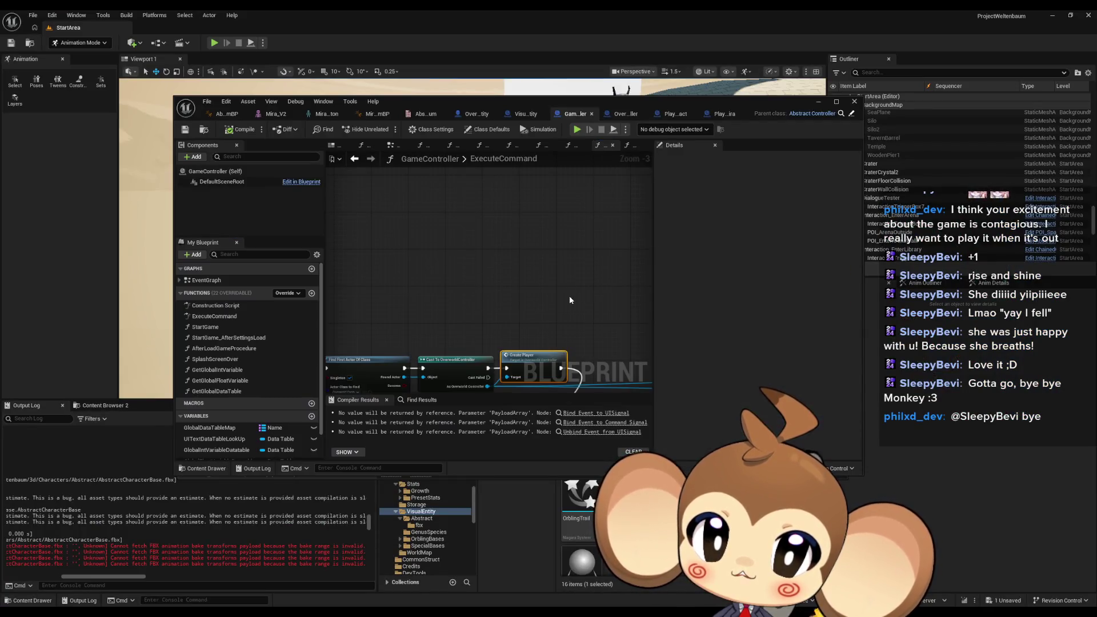
pyautogui.doubleClick(516, 104)
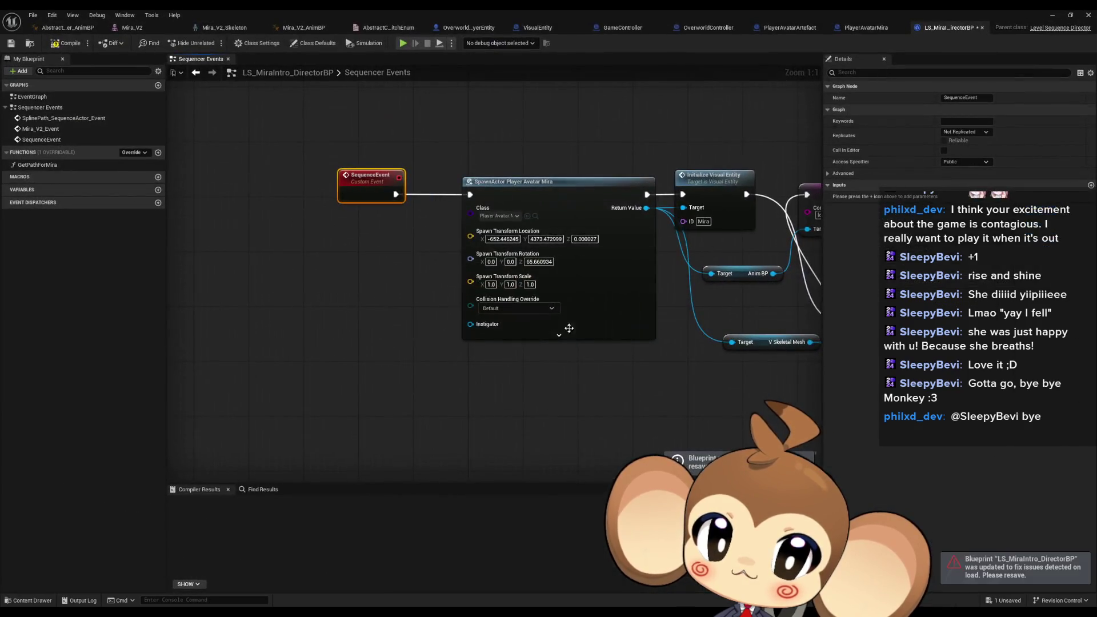
# Step: Line up the three Set Material nodes and SET Command String in one row after Initialize Visual Entity
pyautogui.moveTo(545, 413); pyautogui.dragTo(504, 415)
pyautogui.click(595, 189)
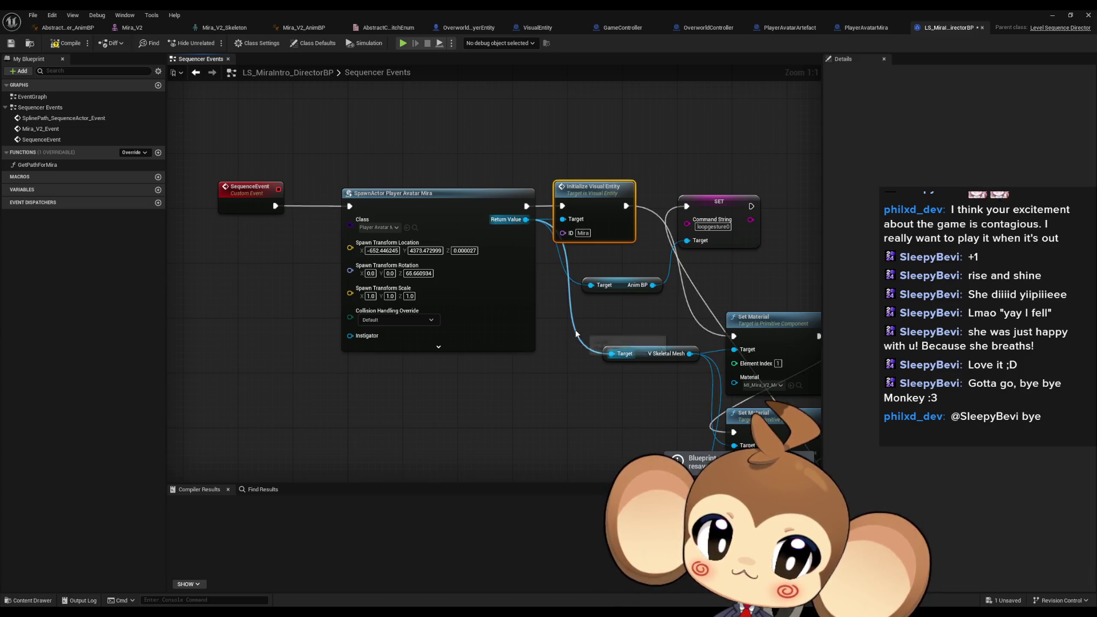
pyautogui.moveTo(576, 334); pyautogui.dragTo(409, 334)
pyautogui.moveTo(543, 242)
pyautogui.mouseDown()
pyautogui.moveTo(697, 255)
pyautogui.moveTo(796, 341)
pyautogui.moveTo(743, 435)
pyautogui.moveTo(687, 409)
pyautogui.moveTo(602, 403)
pyautogui.mouseUp()
pyautogui.keyDown('ctrl'); pyautogui.click(506, 400); pyautogui.keyUp('ctrl')
pyautogui.moveTo(505, 399)
pyautogui.mouseDown()
pyautogui.moveTo(630, 303)
pyautogui.moveTo(622, 296)
pyautogui.mouseUp()
pyautogui.moveTo(478, 277)
pyautogui.mouseDown()
pyautogui.moveTo(766, 372)
pyautogui.moveTo(676, 426)
pyautogui.mouseUp()
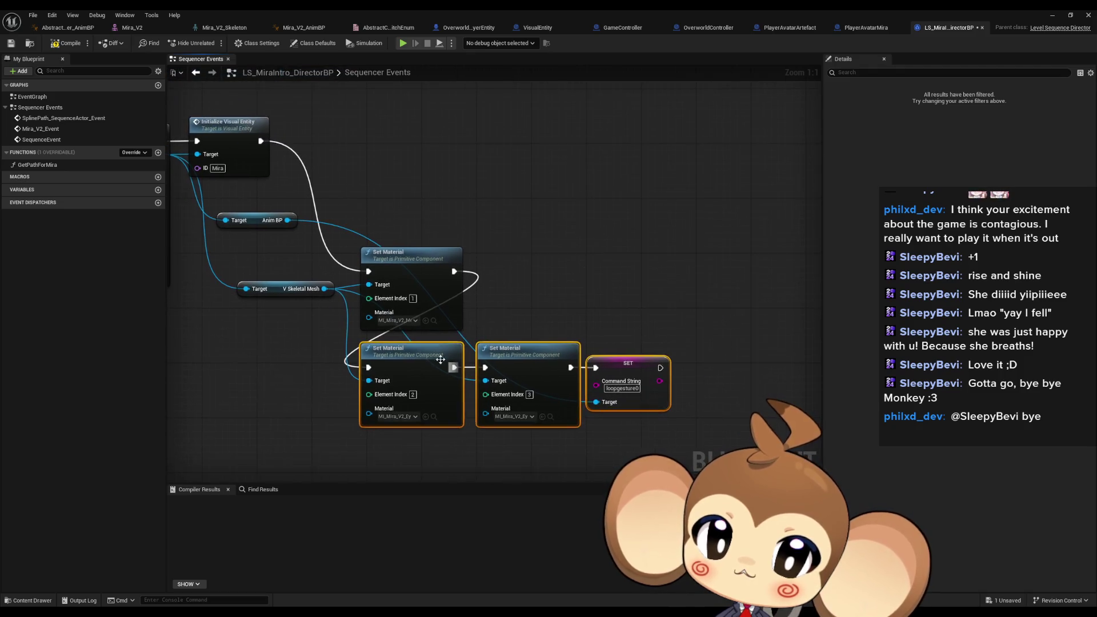
pyautogui.moveTo(409, 354)
pyautogui.mouseDown()
pyautogui.moveTo(566, 271)
pyautogui.moveTo(524, 257)
pyautogui.mouseUp()
pyautogui.moveTo(400, 211); pyautogui.dragTo(493, 274)
pyautogui.moveTo(418, 252); pyautogui.dragTo(398, 122)
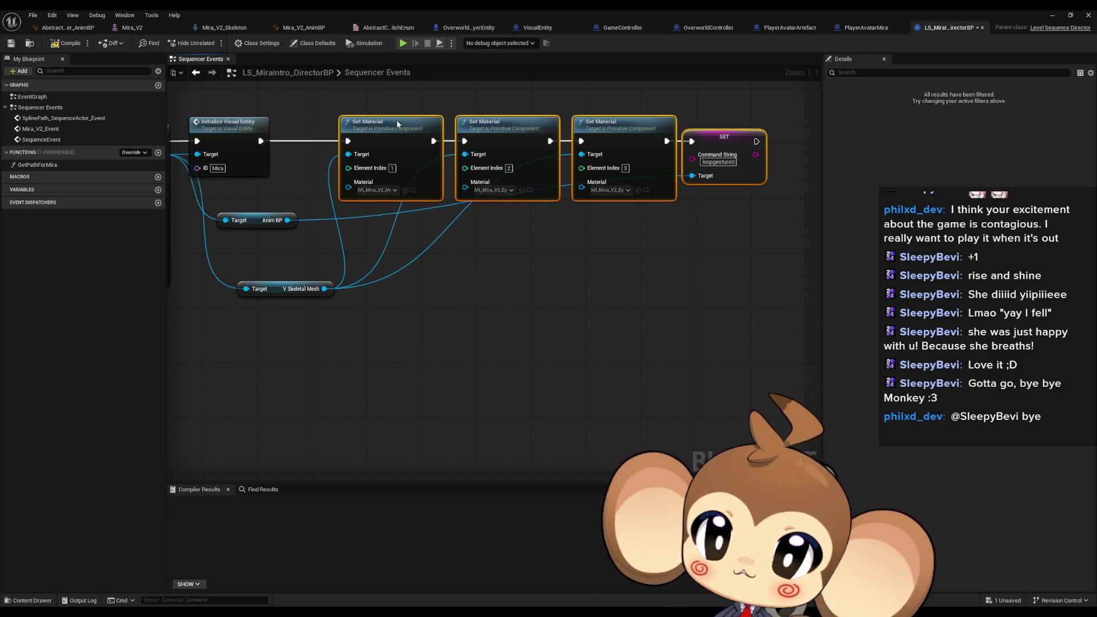
pyautogui.click(496, 294)
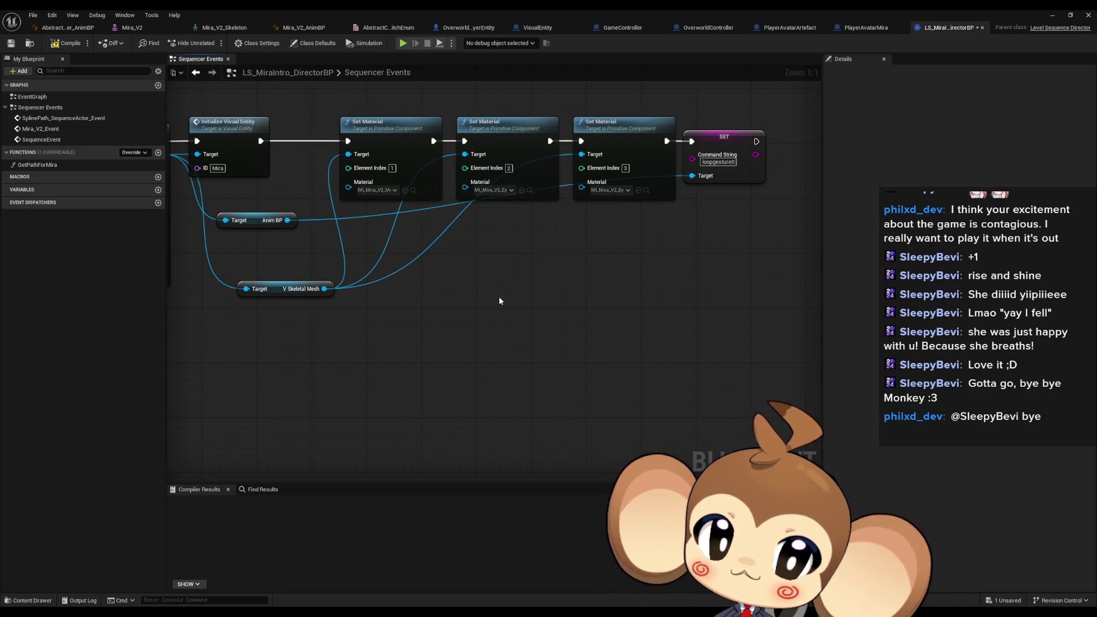
pyautogui.moveTo(499, 296); pyautogui.dragTo(583, 368)
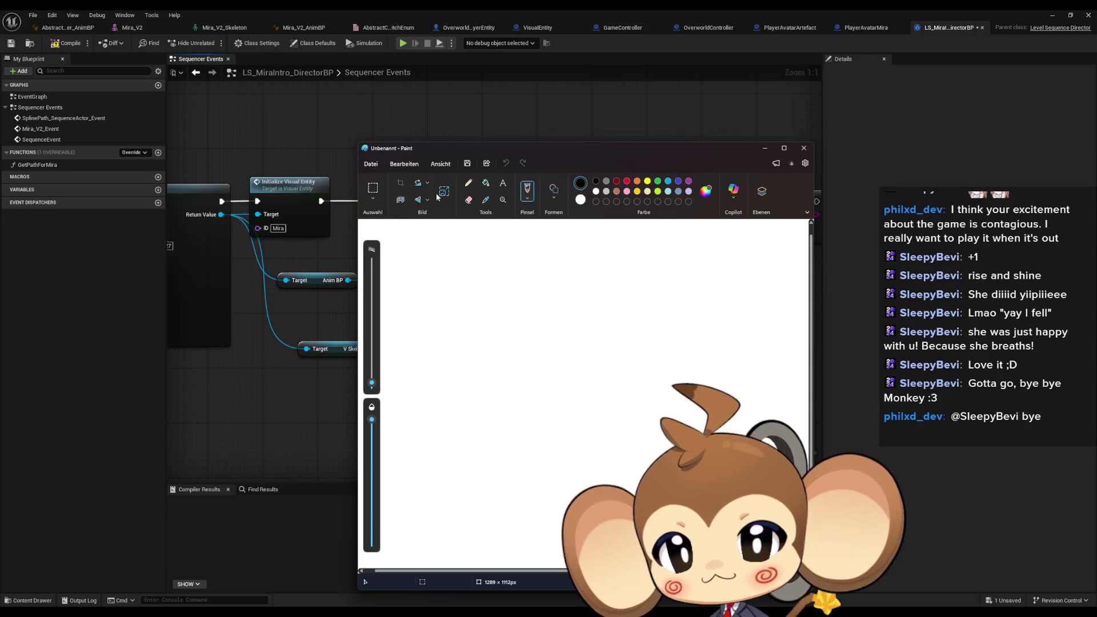
# Step: Fill the Paint canvas black and draw a six-sided shape with the Pencil
pyautogui.click(486, 182)
pyautogui.click(529, 304)
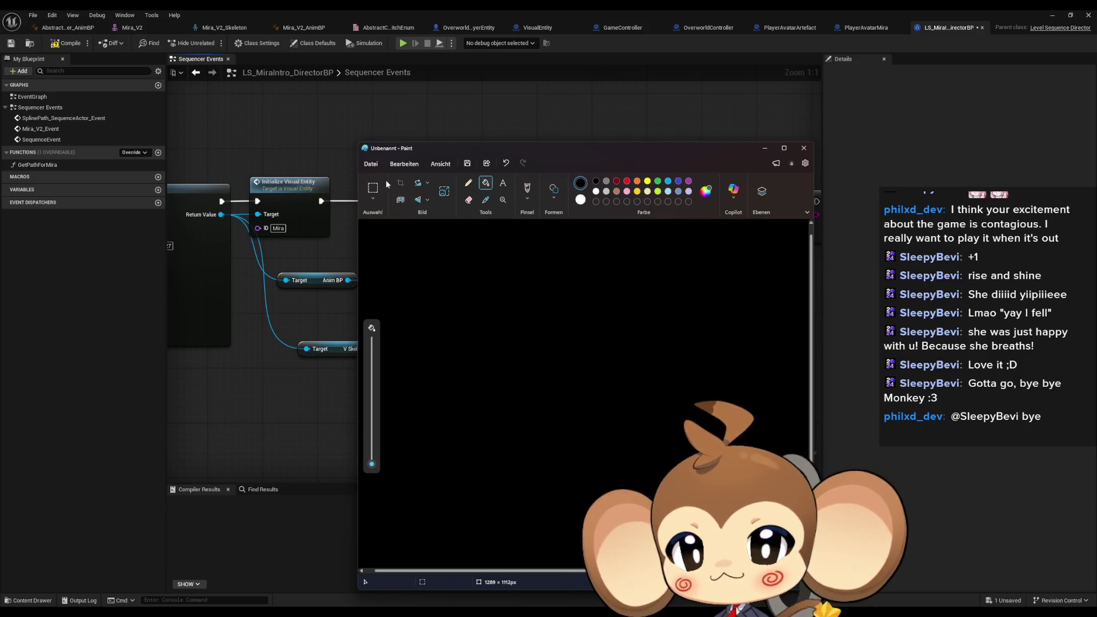
pyautogui.click(468, 183)
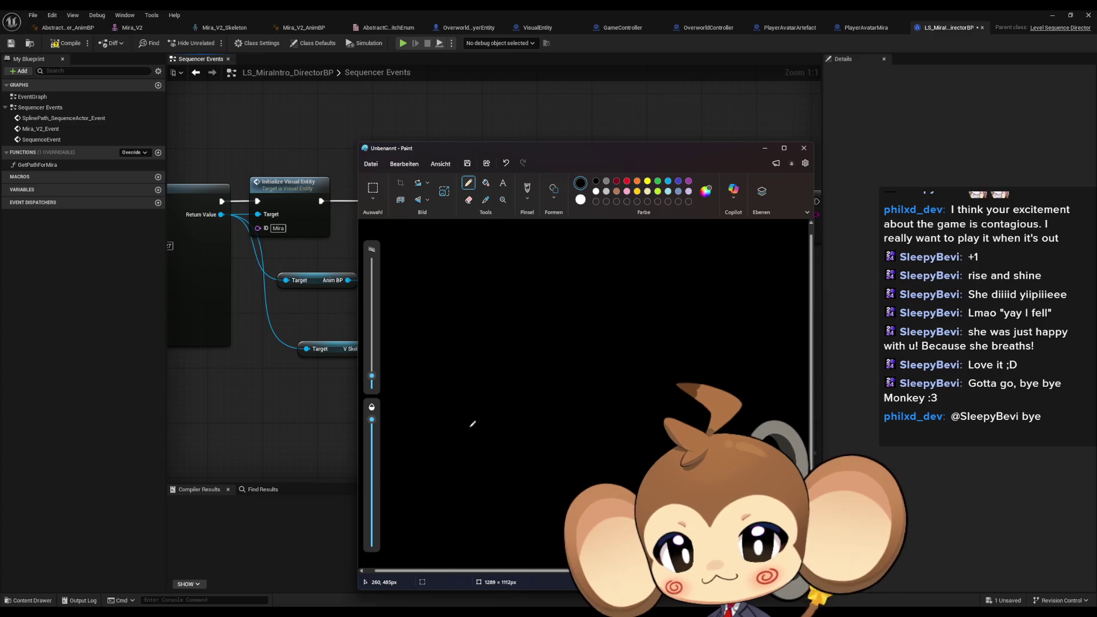
pyautogui.moveTo(463, 436)
pyautogui.mouseDown()
pyautogui.moveTo(471, 391)
pyautogui.moveTo(488, 403)
pyautogui.moveTo(492, 433)
pyautogui.moveTo(467, 451)
pyautogui.moveTo(461, 432)
pyautogui.mouseUp()
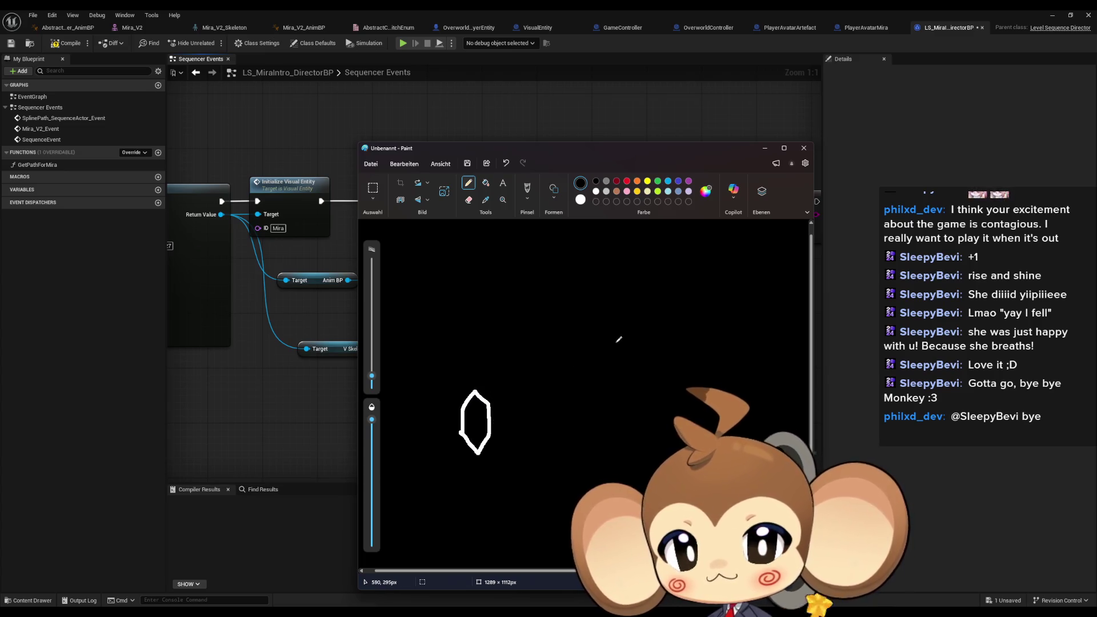
# Step: Sketch a sitting stick figure with a face, a standing figure, and a long leftward arrow
pyautogui.moveTo(597, 325)
pyautogui.mouseDown()
pyautogui.moveTo(609, 342)
pyautogui.moveTo(635, 318)
pyautogui.moveTo(616, 315)
pyautogui.moveTo(620, 298)
pyautogui.moveTo(633, 317)
pyautogui.moveTo(600, 277)
pyautogui.moveTo(614, 286)
pyautogui.mouseUp()
pyautogui.click(605, 281)
pyautogui.click(614, 281)
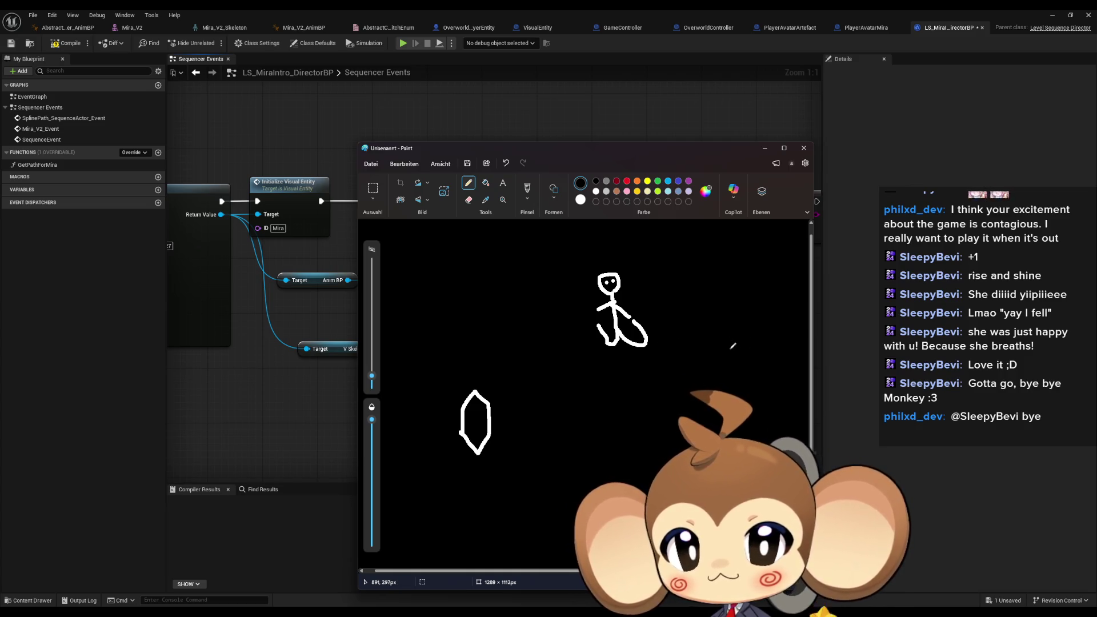
pyautogui.moveTo(712, 357)
pyautogui.mouseDown()
pyautogui.moveTo(727, 330)
pyautogui.moveTo(753, 350)
pyautogui.moveTo(743, 282)
pyautogui.moveTo(729, 293)
pyautogui.moveTo(757, 297)
pyautogui.moveTo(745, 278)
pyautogui.mouseUp()
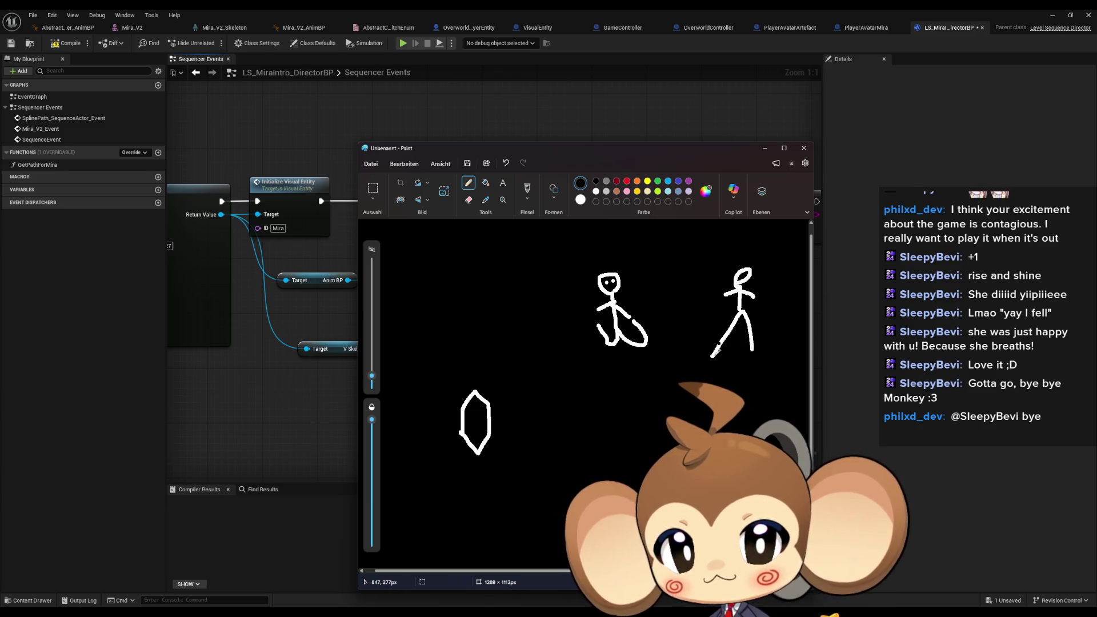
pyautogui.moveTo(684, 378)
pyautogui.mouseDown()
pyautogui.moveTo(576, 407)
pyautogui.moveTo(589, 414)
pyautogui.mouseUp()
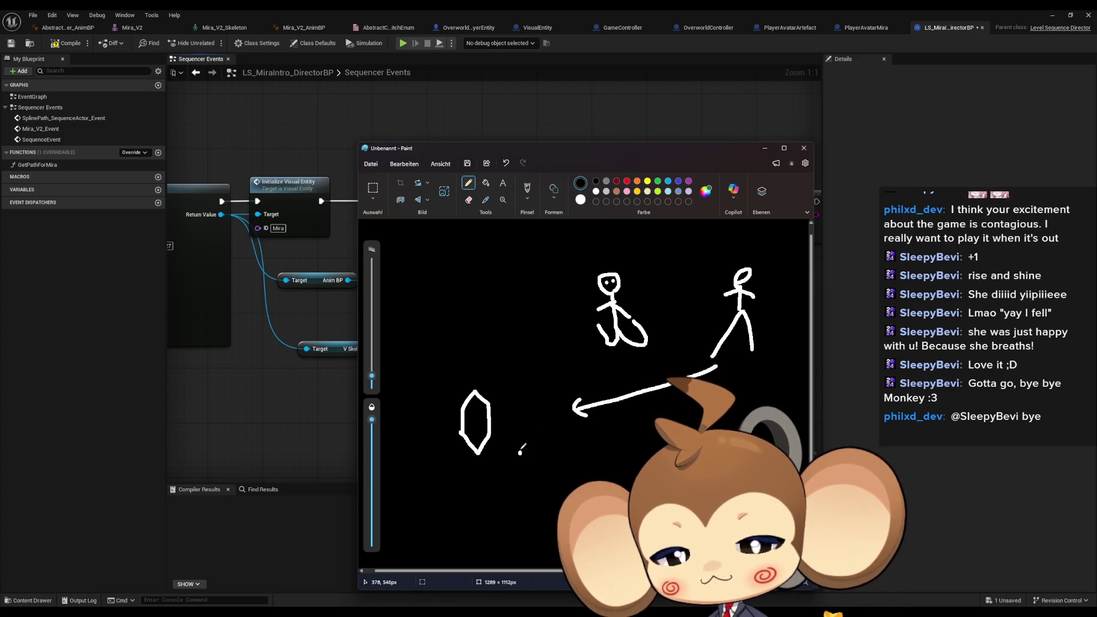
# Step: Draw a third stick figure reaching to the six-sided shape, with a small upward arrow below
pyautogui.moveTo(519, 454)
pyautogui.mouseDown()
pyautogui.moveTo(544, 442)
pyautogui.moveTo(516, 345)
pyautogui.moveTo(527, 366)
pyautogui.moveTo(490, 401)
pyautogui.mouseUp()
pyautogui.moveTo(536, 375); pyautogui.dragTo(542, 407)
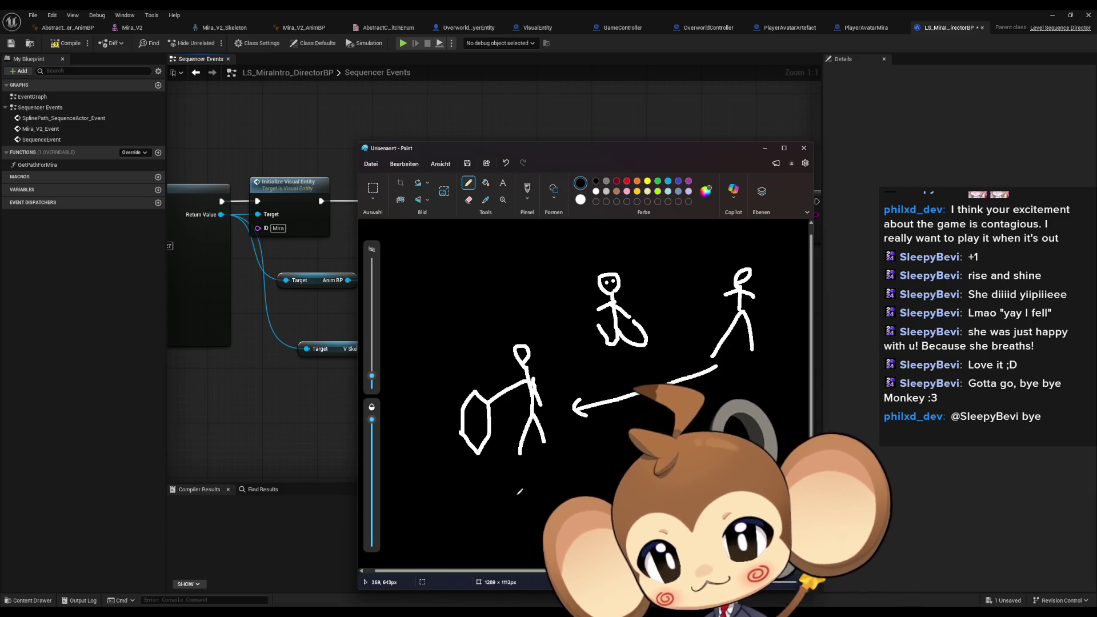
pyautogui.scroll(-1, 516, 488)
pyautogui.scroll(2, 516, 488)
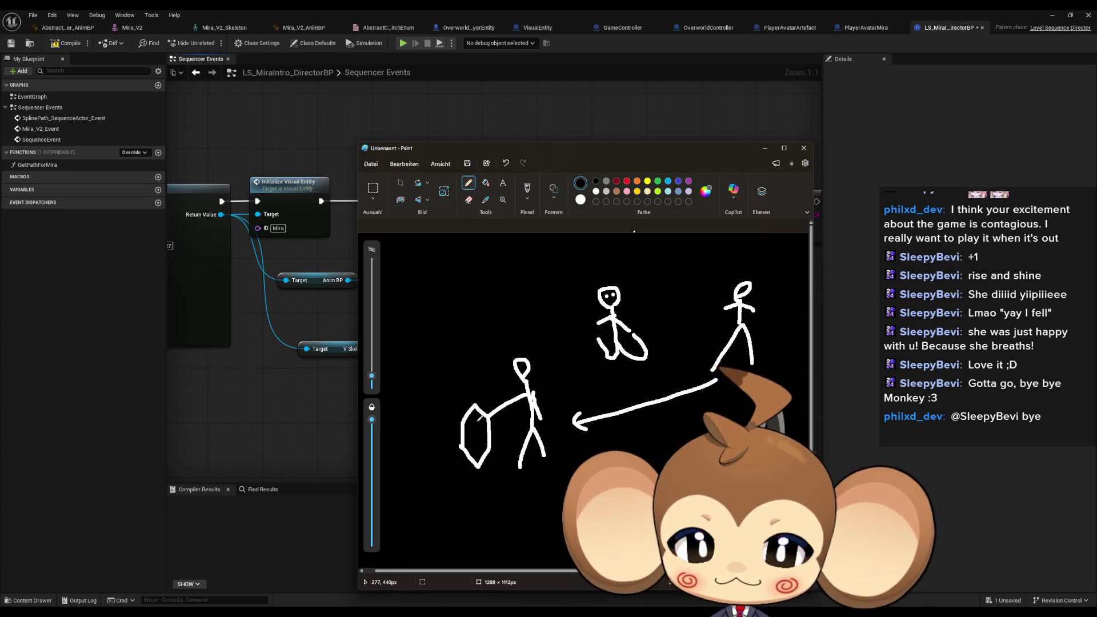
pyautogui.moveTo(474, 517)
pyautogui.mouseDown()
pyautogui.moveTo(487, 484)
pyautogui.moveTo(487, 507)
pyautogui.mouseUp()
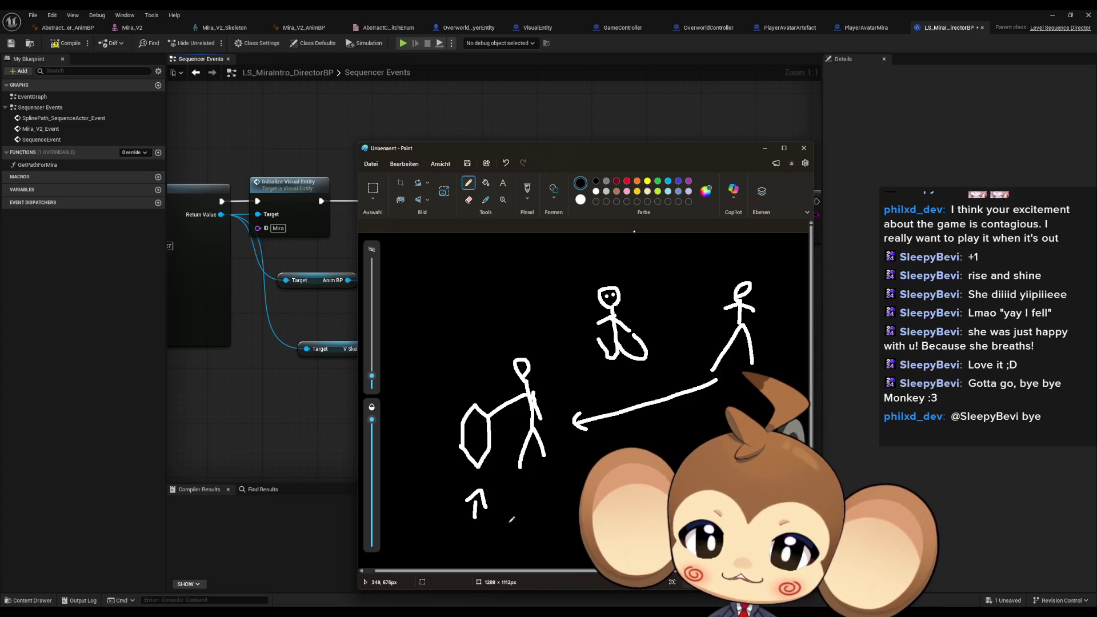
# Step: Pencil-draw an up-right line from the up arrow, a down arrow over the head, and a long rightward curve
pyautogui.moveTo(489, 518); pyautogui.dragTo(526, 496)
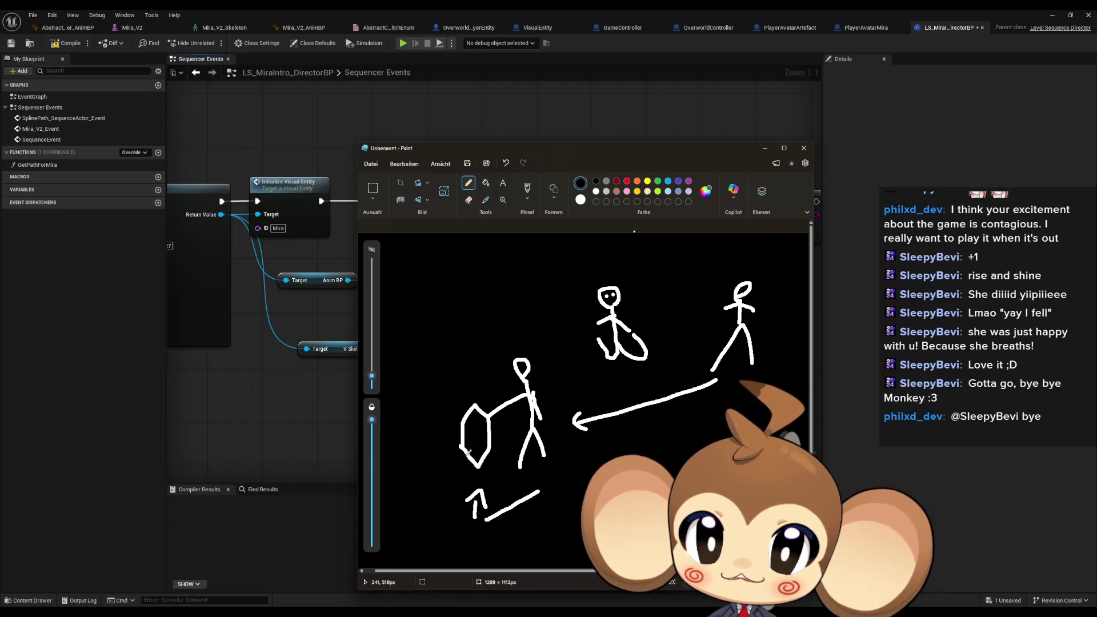
pyautogui.moveTo(486, 332)
pyautogui.mouseDown()
pyautogui.moveTo(517, 350)
pyautogui.moveTo(515, 340)
pyautogui.mouseUp()
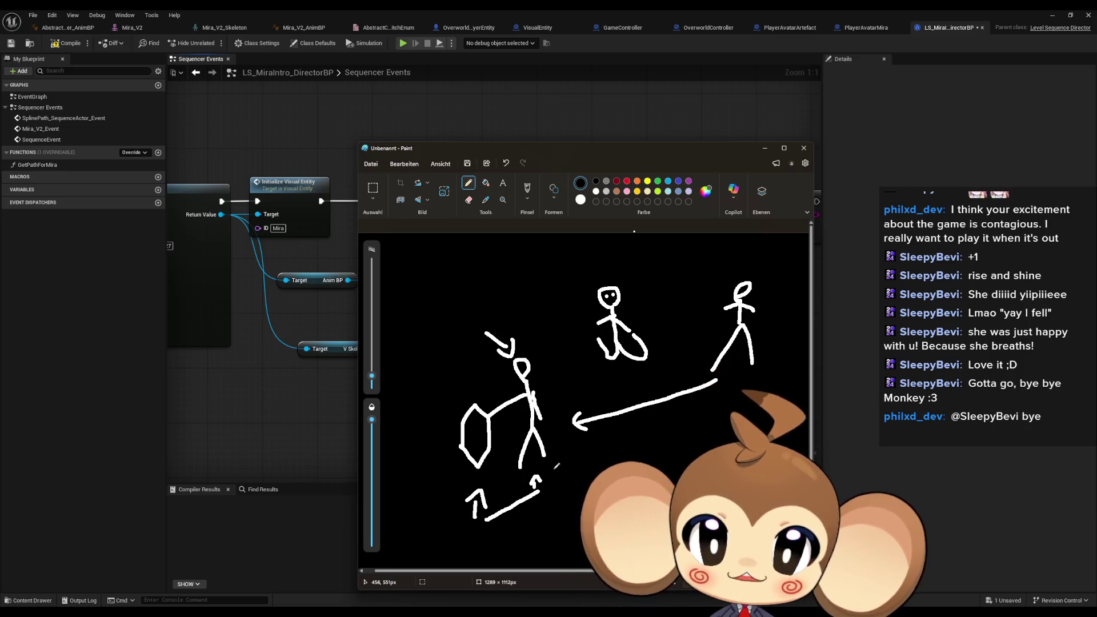
pyautogui.moveTo(582, 461)
pyautogui.mouseDown()
pyautogui.moveTo(657, 461)
pyautogui.moveTo(731, 436)
pyautogui.mouseUp()
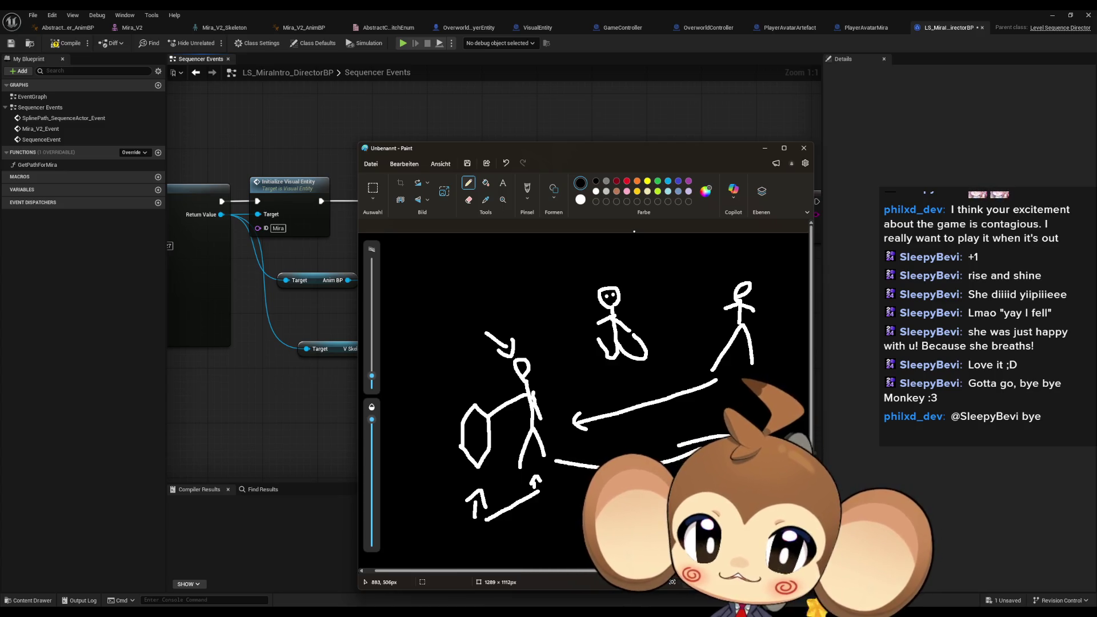
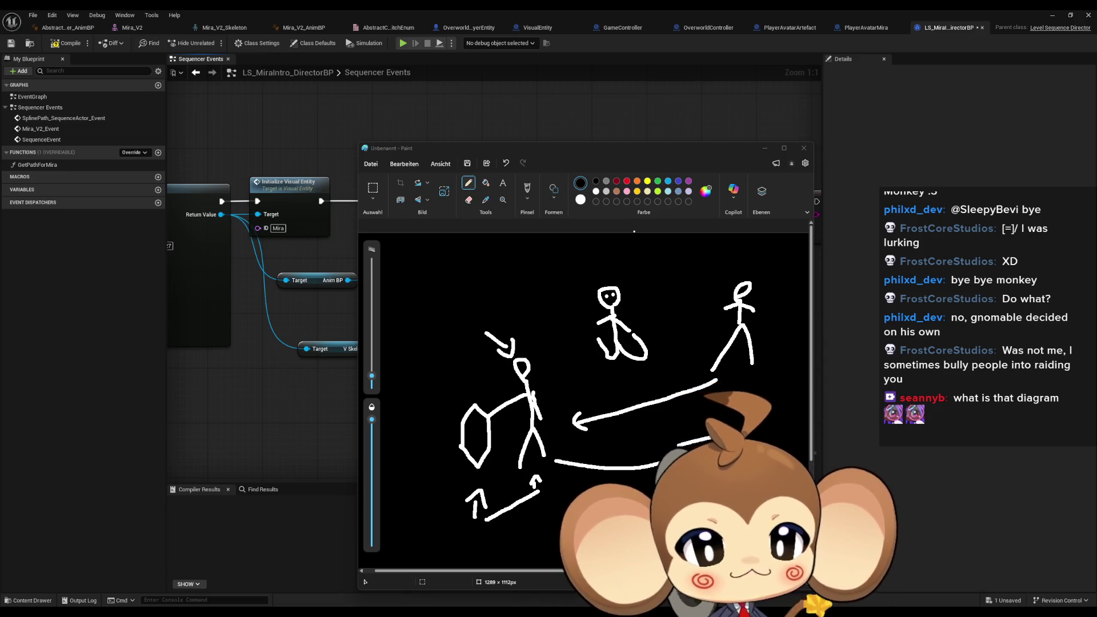
# Step: Close Paint, return to the level editor, rewind the Mira intro sequence to 0, and start Play
pyautogui.click(764, 148)
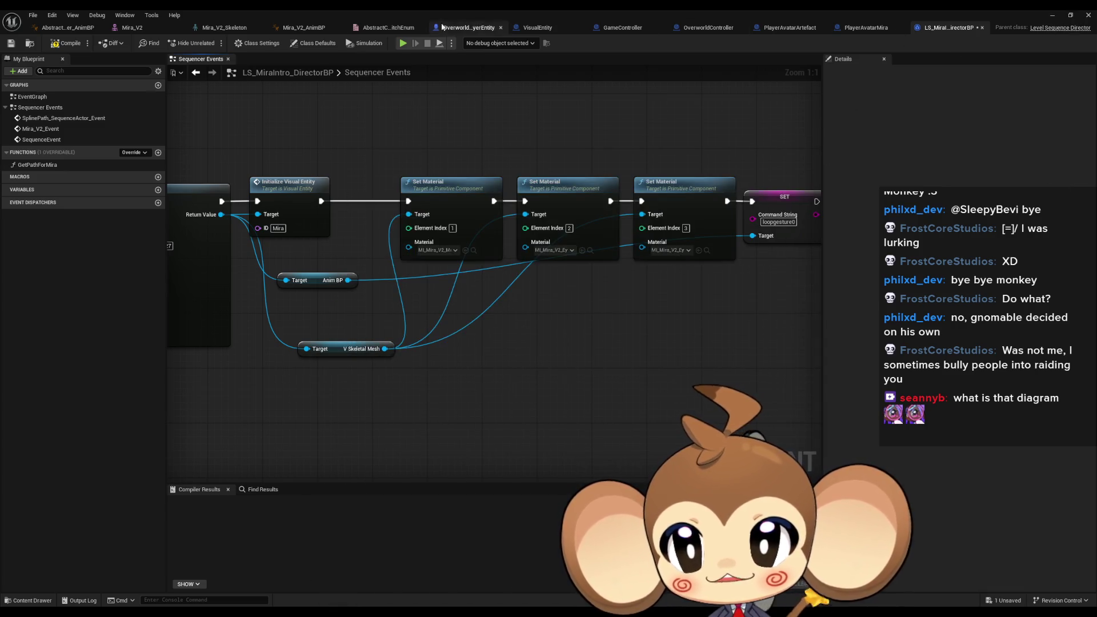
pyautogui.click(314, 27)
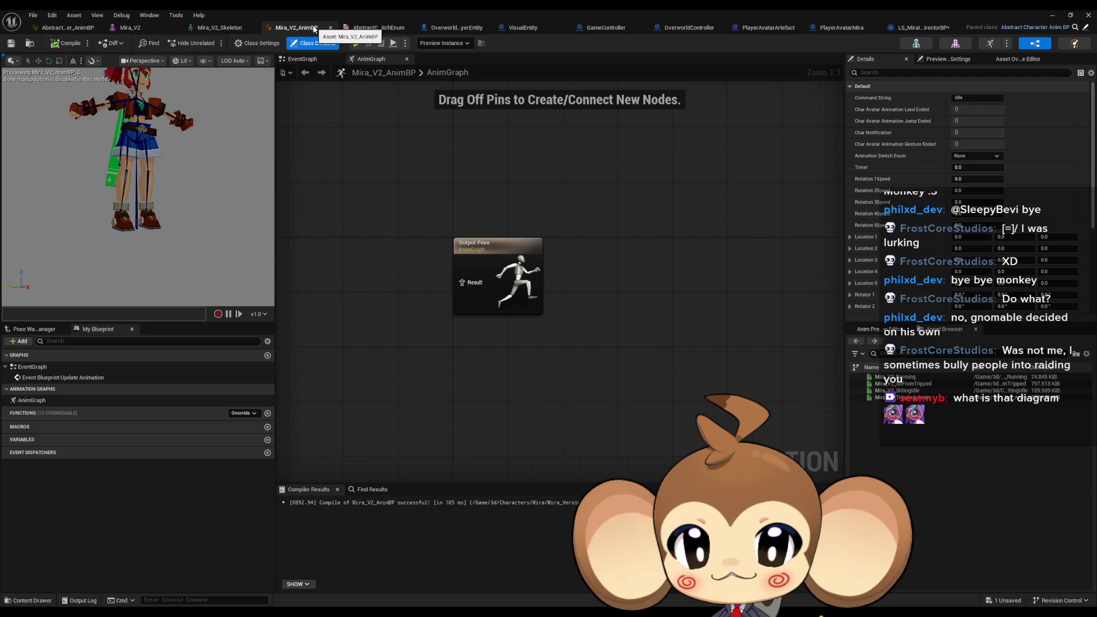
pyautogui.click(1052, 16)
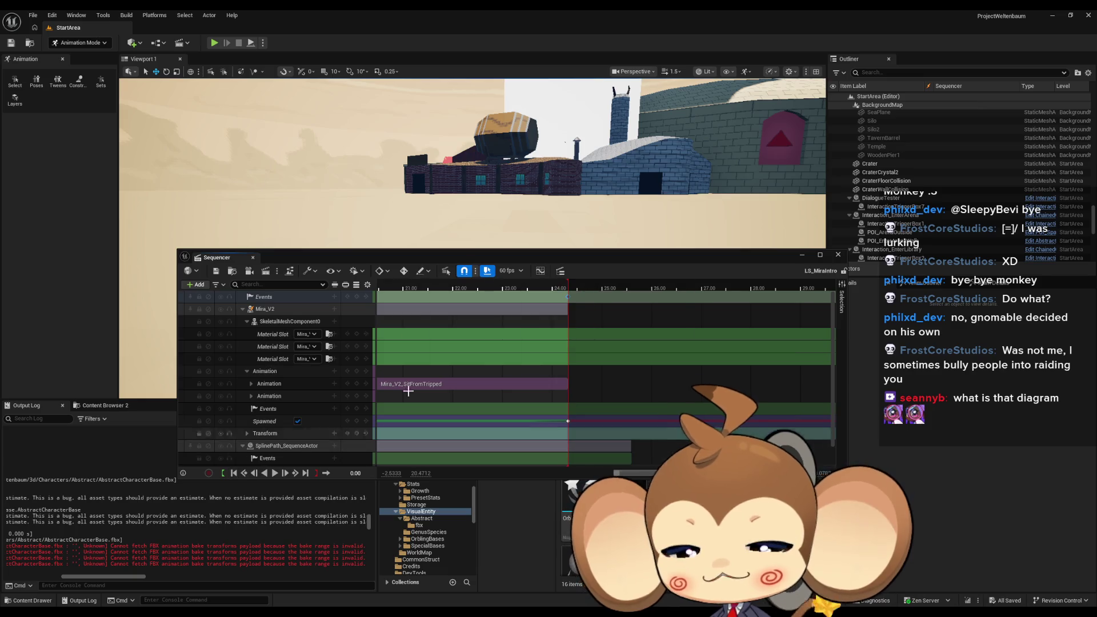
pyautogui.click(234, 473)
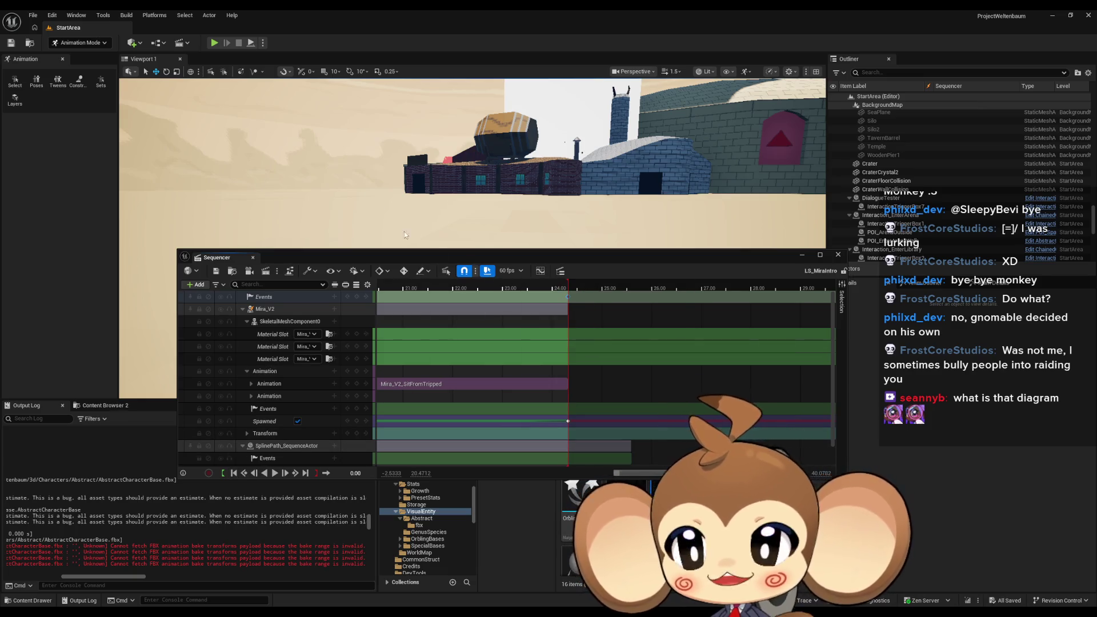
pyautogui.click(214, 43)
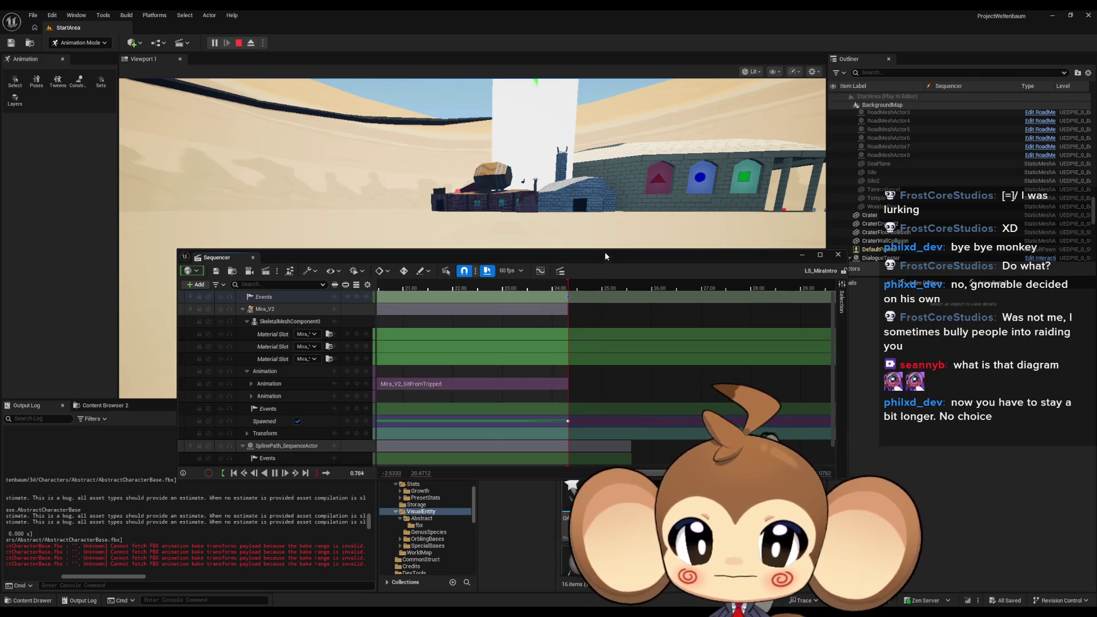
# Step: Lower the Sequencer window and look around the running desert level to find Mira
pyautogui.moveTo(604, 254); pyautogui.dragTo(567, 438)
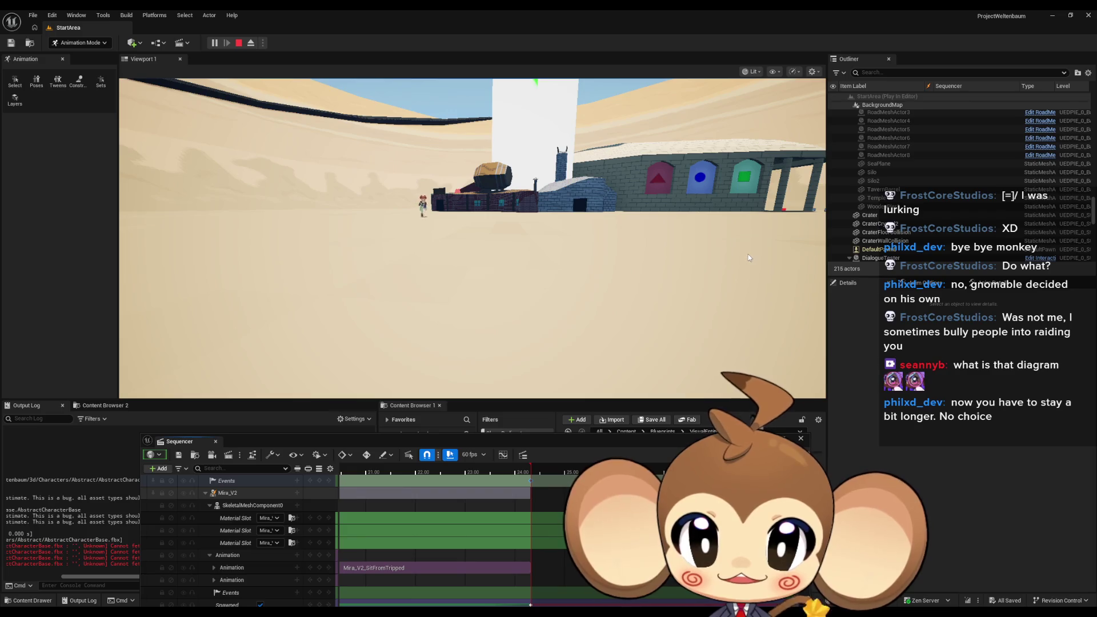
pyautogui.click(732, 264)
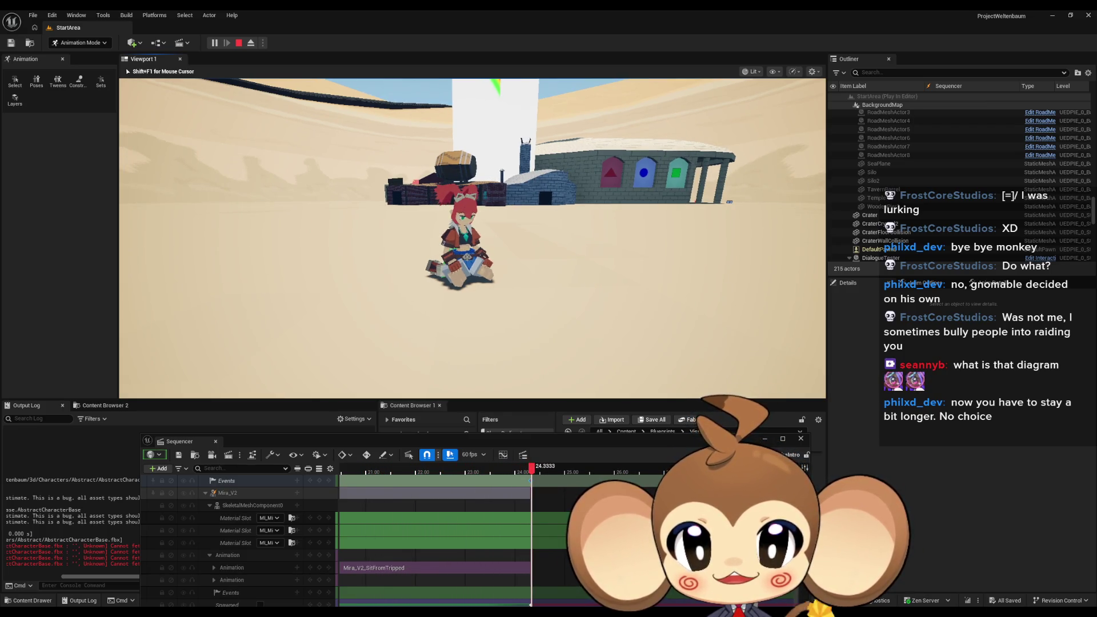
pyautogui.hotkey('shift', 'F1')
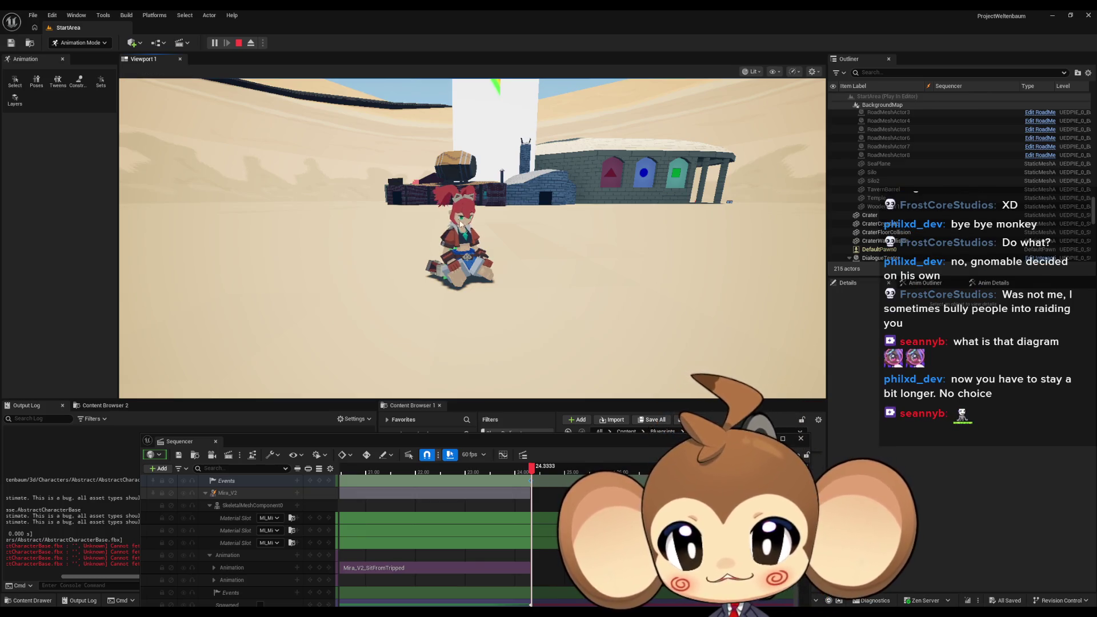
pyautogui.click(499, 261)
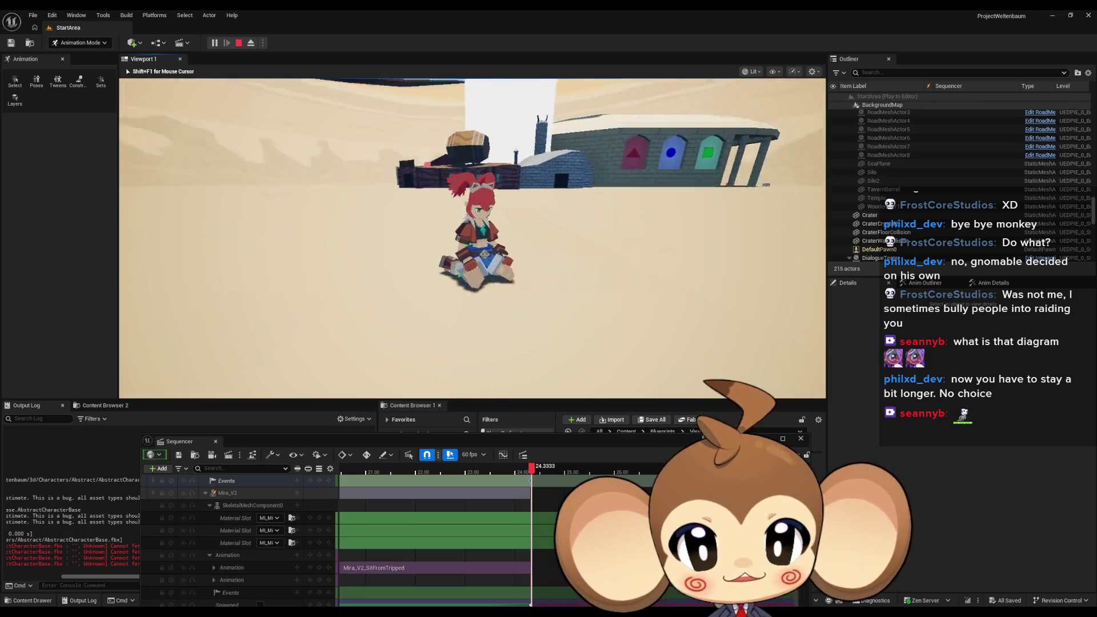
pyautogui.hotkey('shift', 'F1')
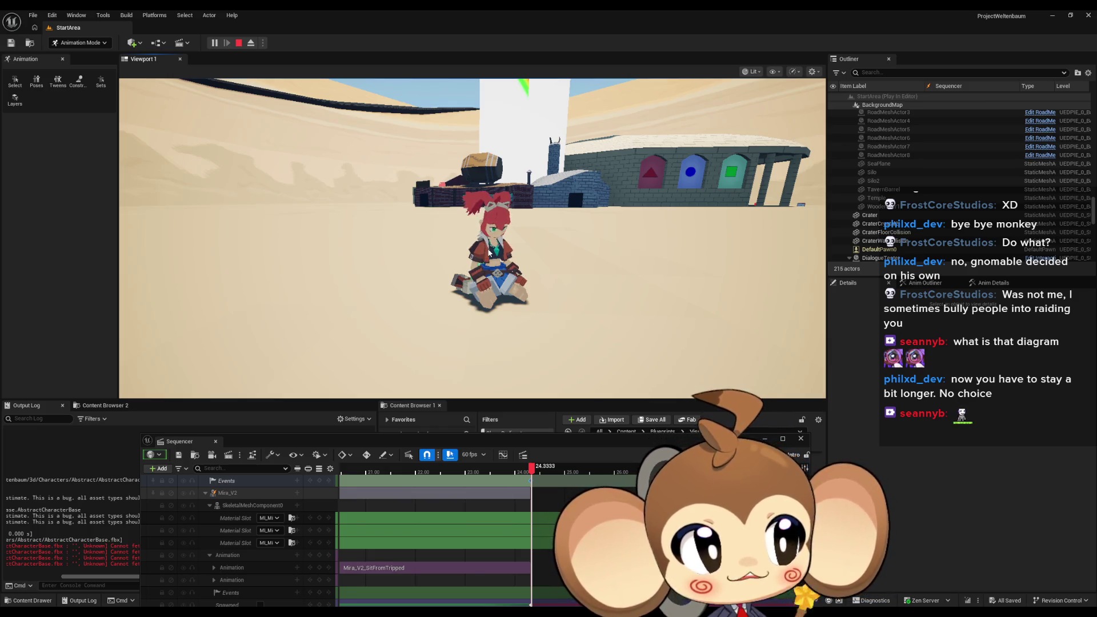
pyautogui.click(489, 252)
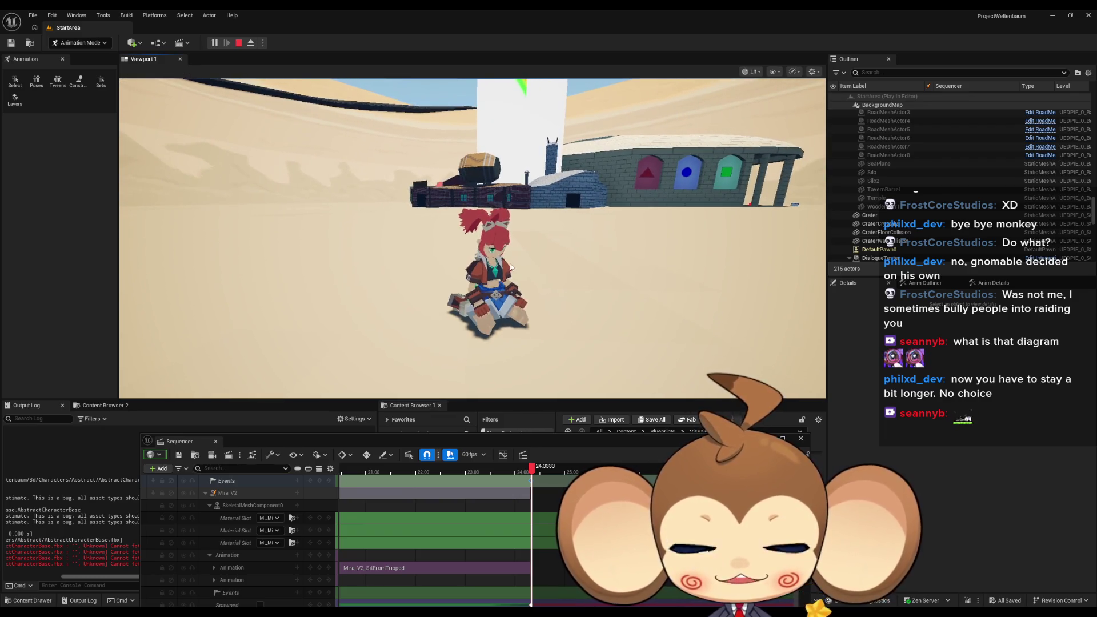
pyautogui.hotkey('shift', 'F1')
# Step: Check Mira's sitting pose once more, then shorten Sequencer and bring up Mira_V2_AnimBP
pyautogui.click(426, 354)
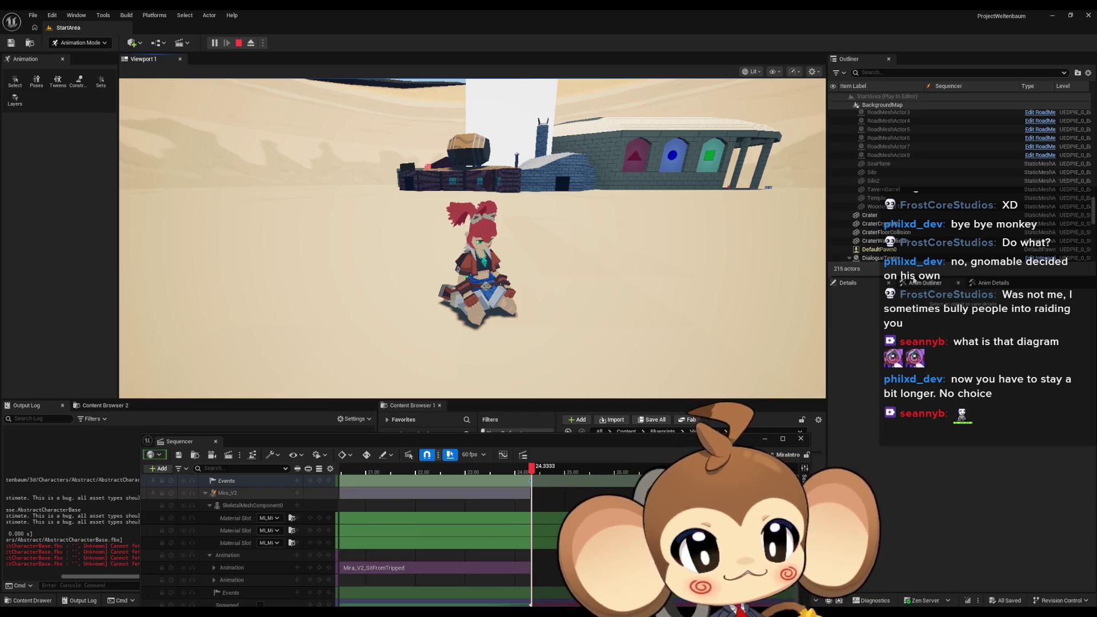
pyautogui.hotkey('shift', 'F1')
pyautogui.moveTo(488, 434)
pyautogui.mouseDown()
pyautogui.moveTo(488, 509)
pyautogui.moveTo(481, 362)
pyautogui.mouseUp()
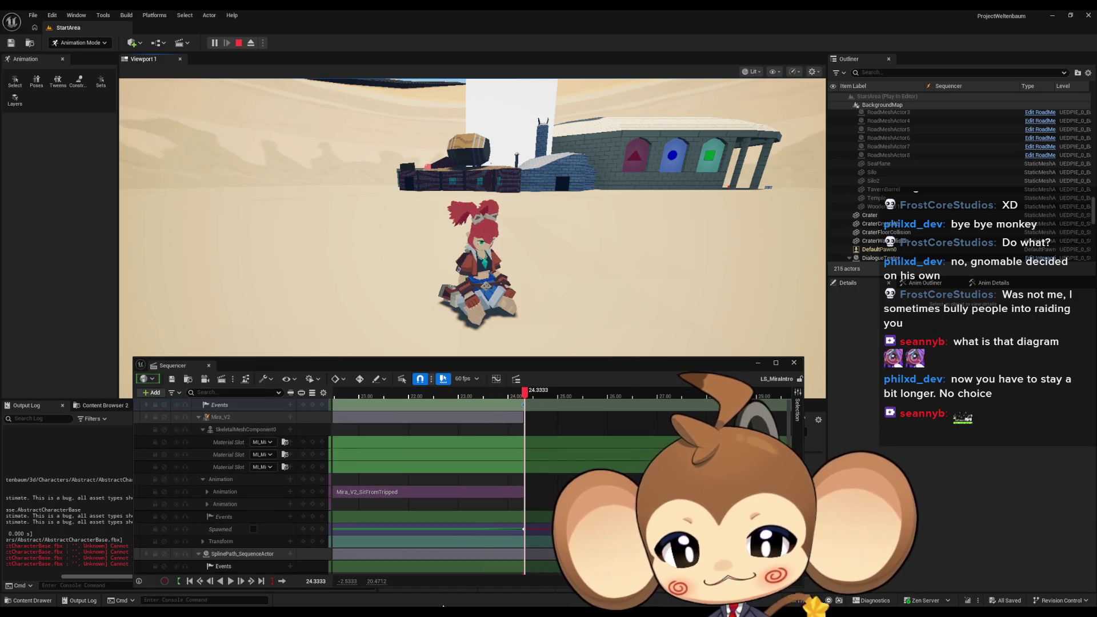
pyautogui.click(540, 571)
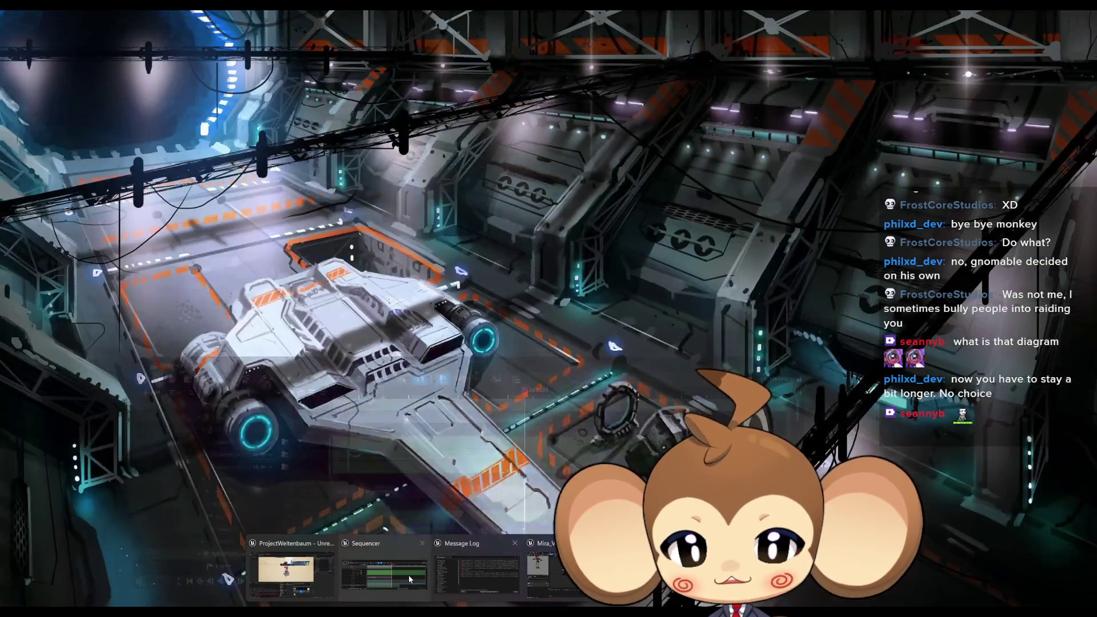
# Step: In Mira_V2_AnimBP, set the debug target to the Mira instance spawned during play
pyautogui.moveTo(393, 574)
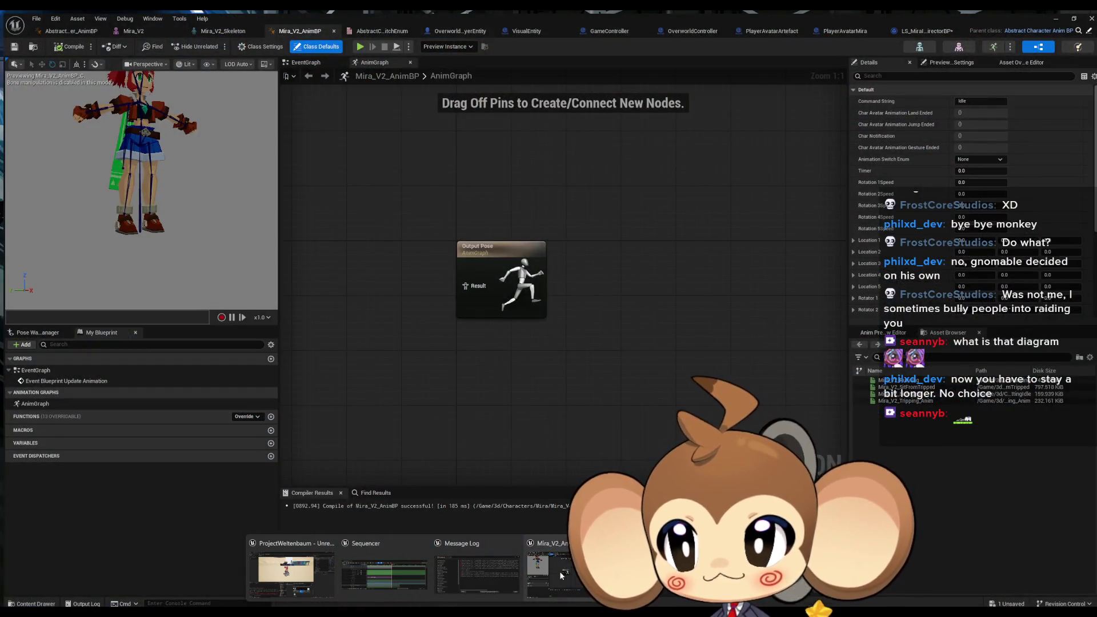
pyautogui.click(557, 571)
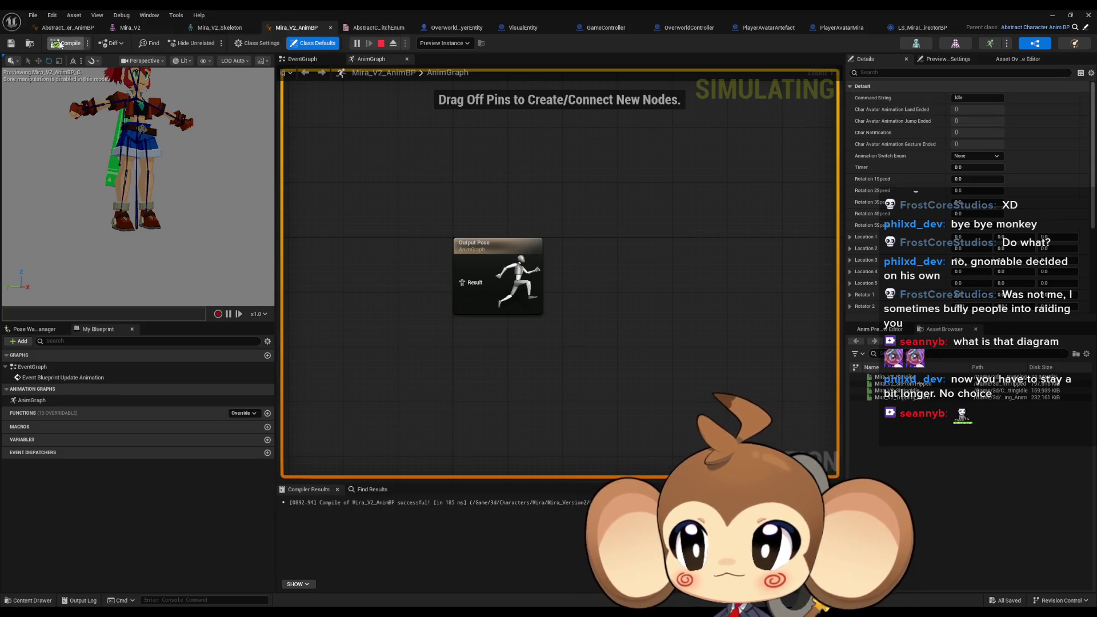
pyautogui.click(444, 43)
pyautogui.click(451, 72)
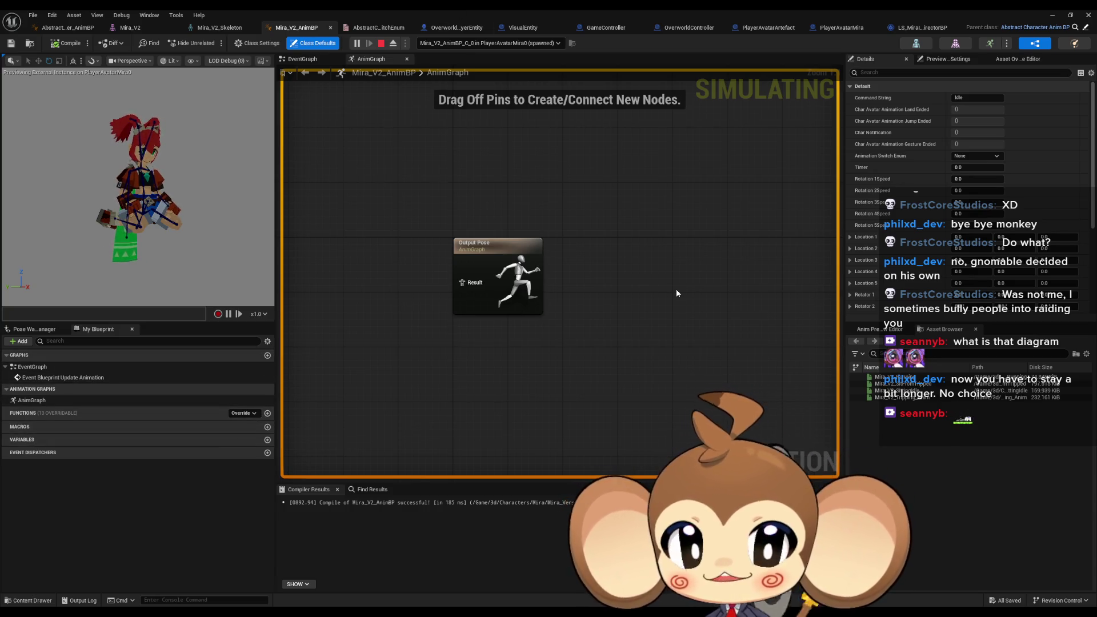
# Step: Scroll the Details panel back to the top and undock the AnimBP editor into a floating window
pyautogui.scroll(-5, 890, 232)
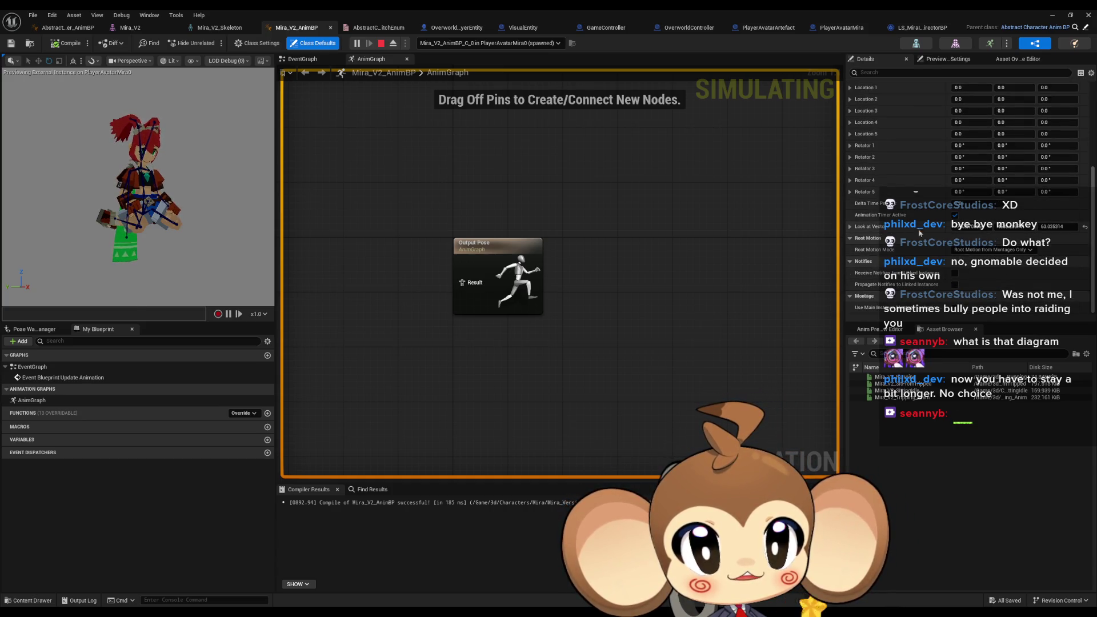
pyautogui.scroll(5, 971, 243)
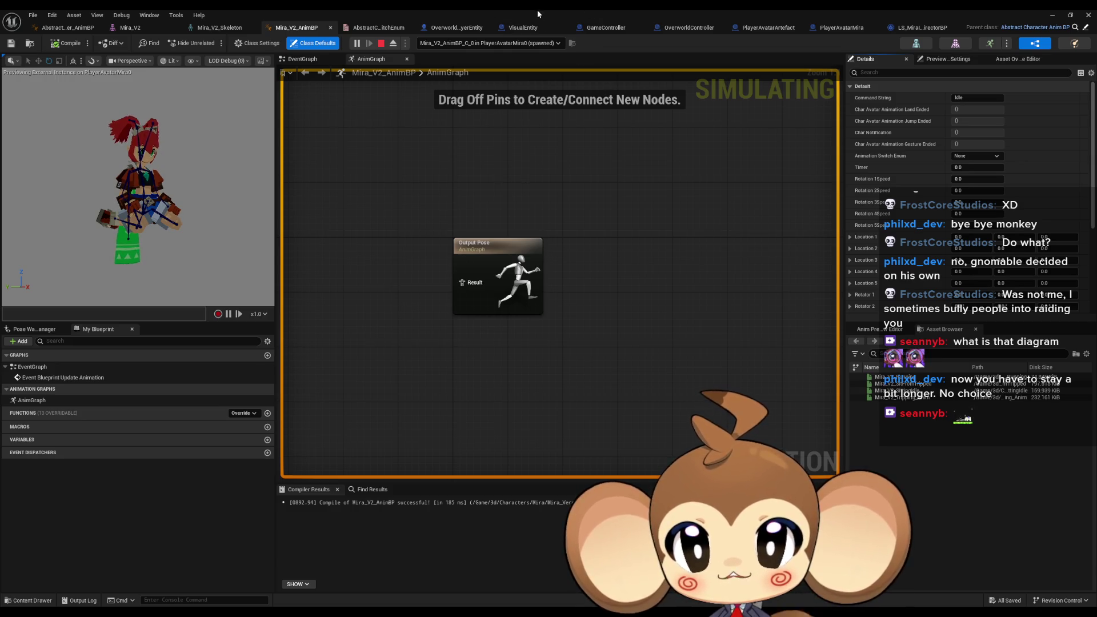
pyautogui.moveTo(532, 16)
pyautogui.mouseDown()
pyautogui.moveTo(500, 102)
pyautogui.moveTo(444, 383)
pyautogui.mouseUp()
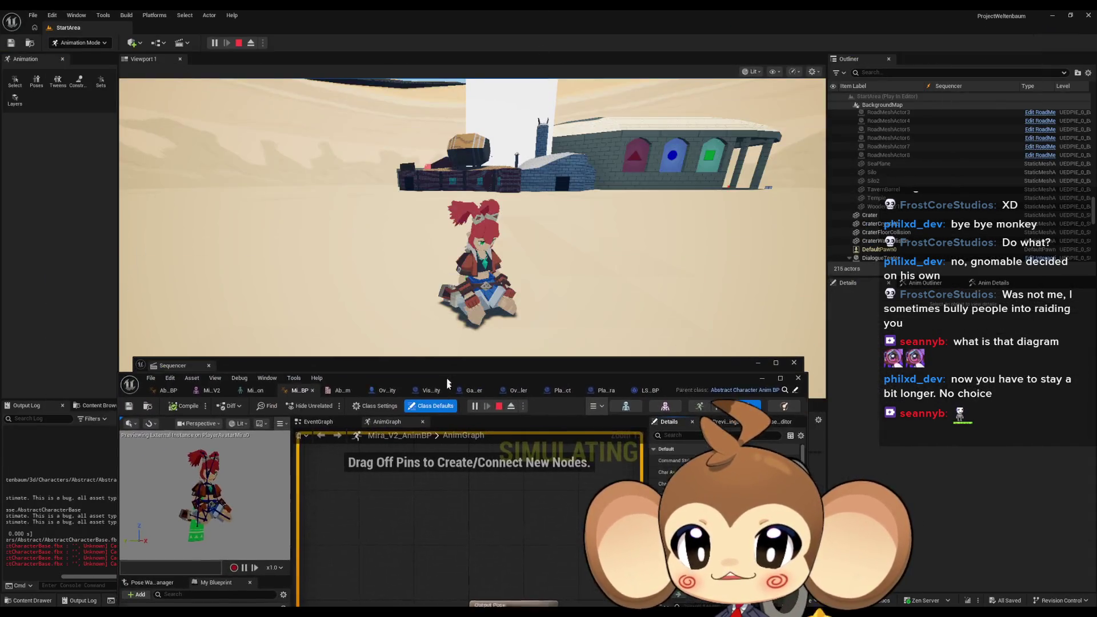
# Step: Eject from the player and move the DefaultPawn0 sphere up and to the right of Mira
pyautogui.click(434, 257)
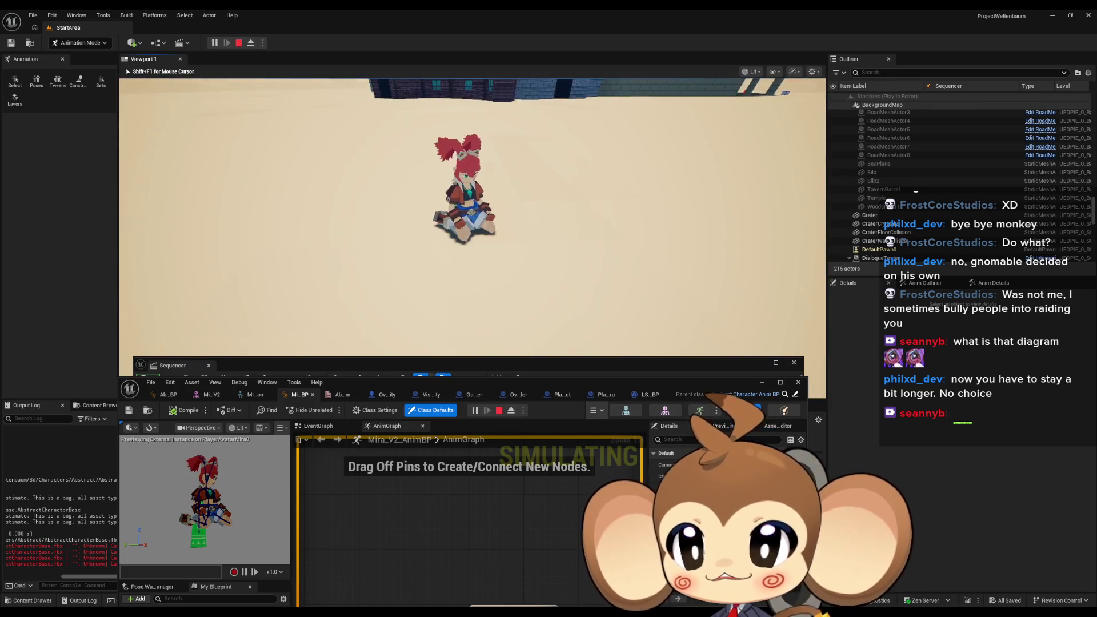
pyautogui.click(253, 45)
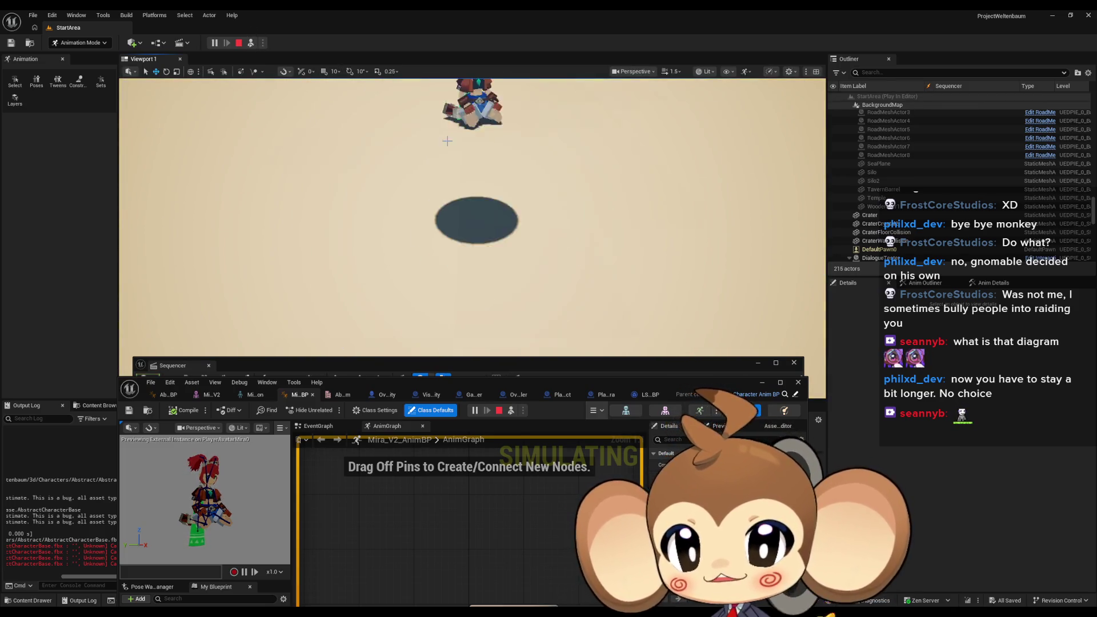
pyautogui.click(479, 229)
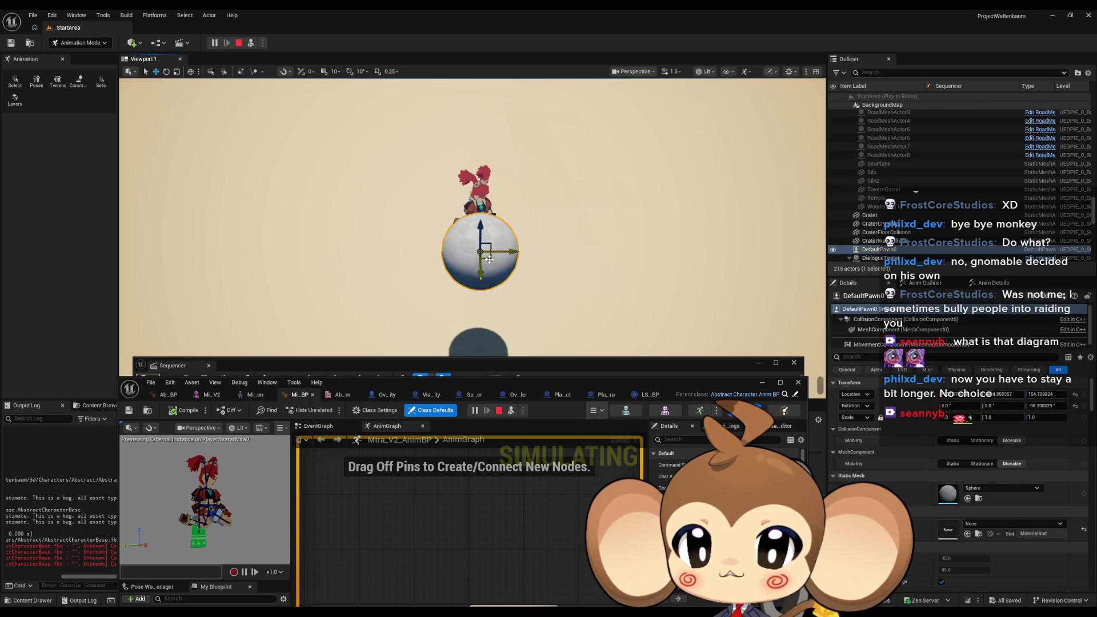
pyautogui.moveTo(480, 232)
pyautogui.mouseDown()
pyautogui.moveTo(483, 257)
pyautogui.moveTo(565, 268)
pyautogui.mouseUp()
pyautogui.scroll(3, 566, 268)
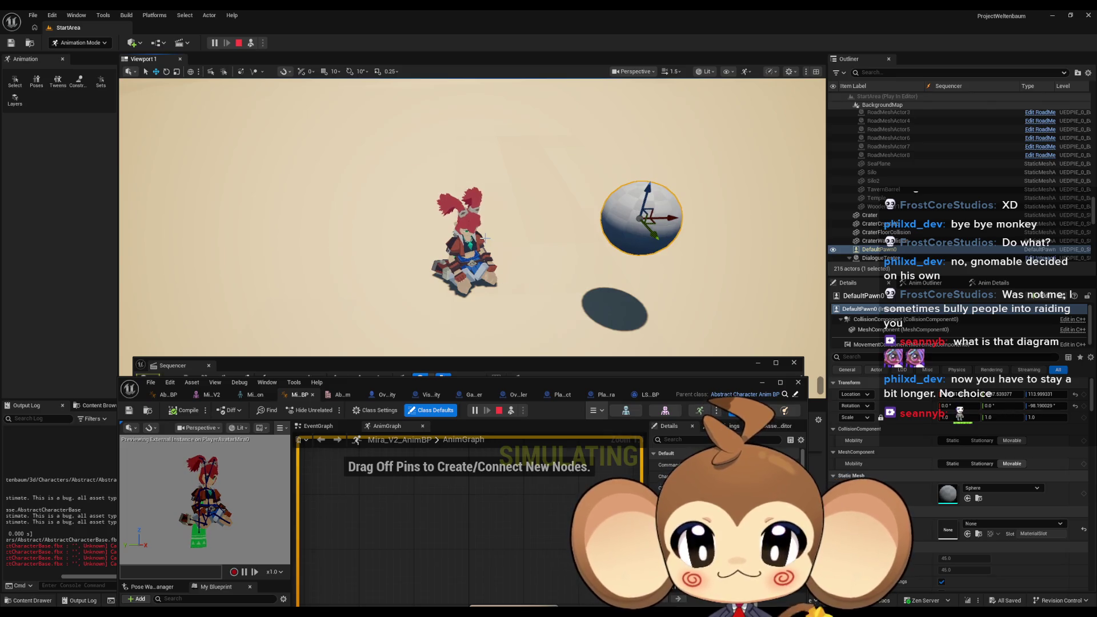
# Step: Set Mira's Animation Switch Enum to WithLookAt and tilt the view down to watch her head track the sphere
pyautogui.moveTo(543, 377); pyautogui.dragTo(314, 269)
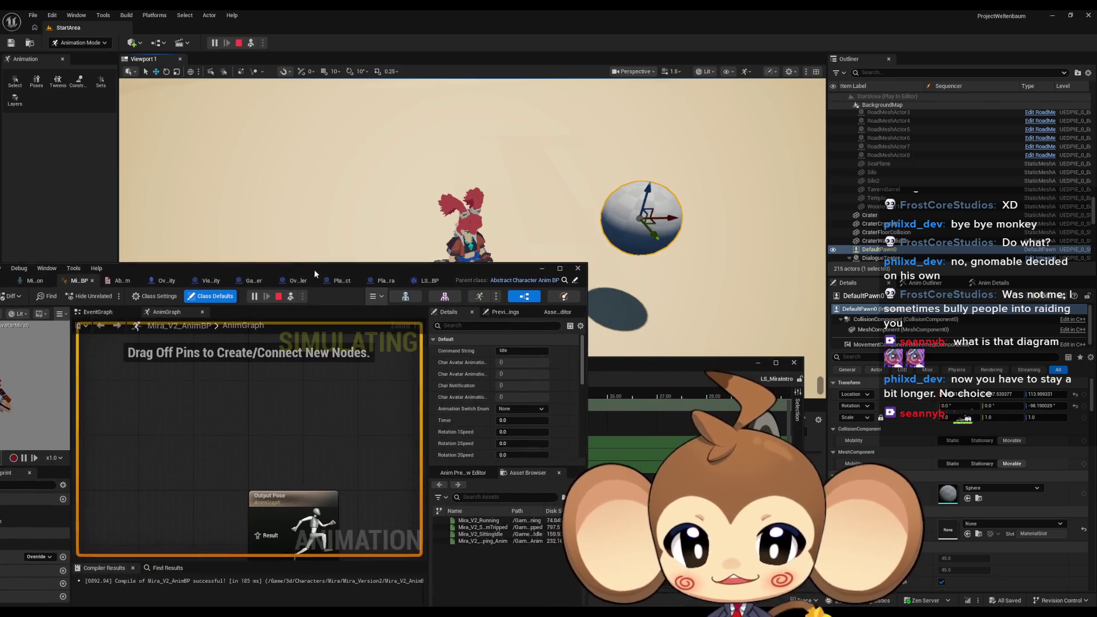
pyautogui.click(518, 408)
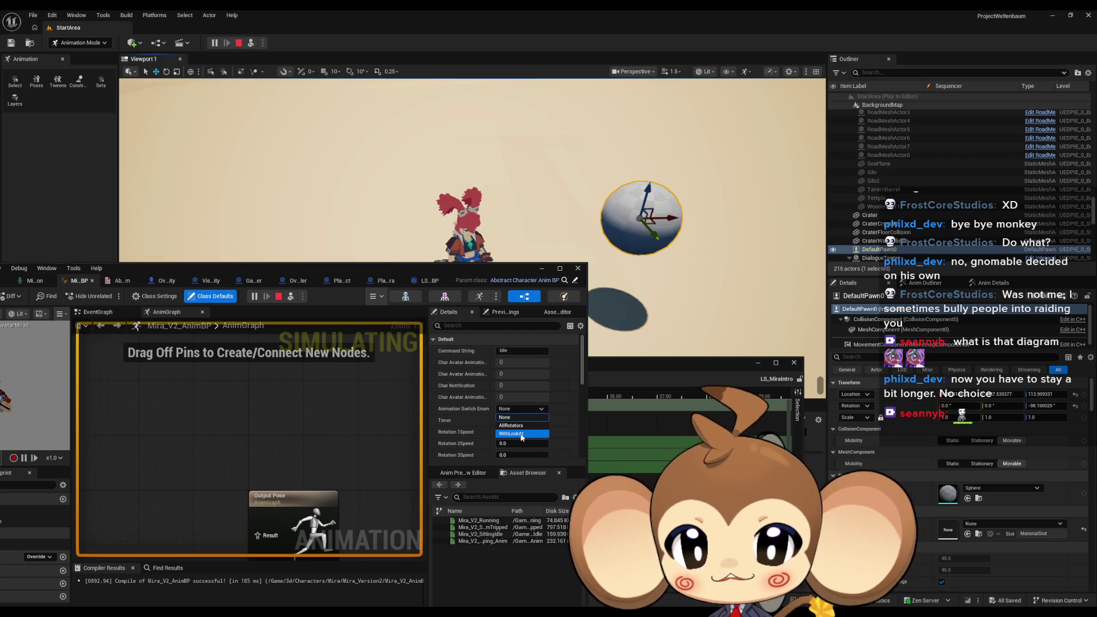
pyautogui.click(521, 434)
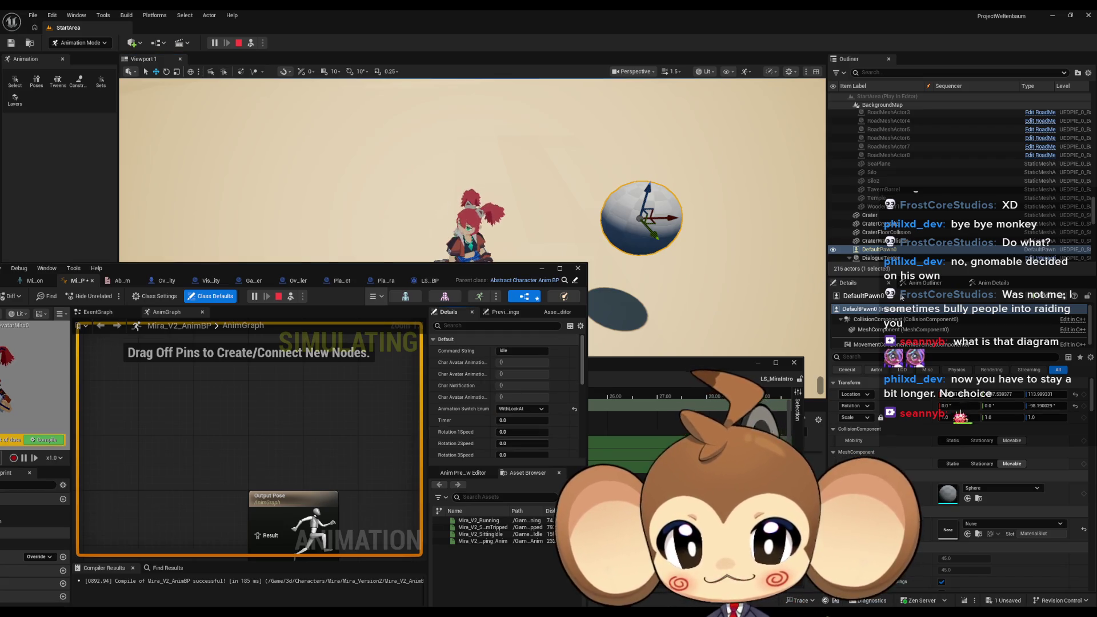
pyautogui.scroll(-5, 534, 400)
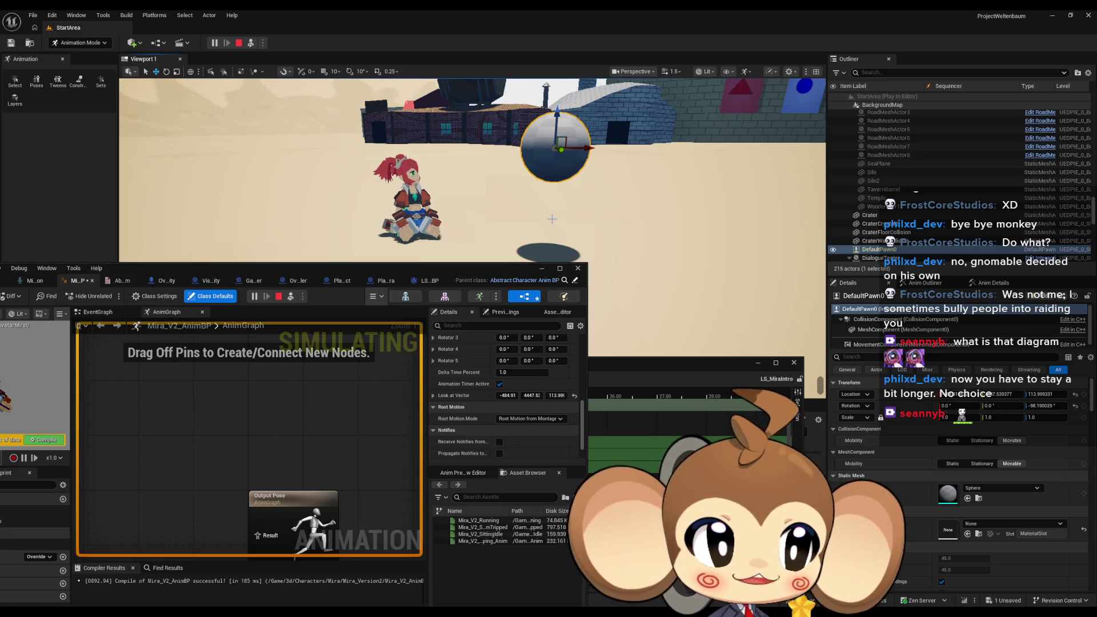
pyautogui.moveTo(566, 176)
pyautogui.mouseDown()
pyautogui.moveTo(566, 240)
pyautogui.moveTo(566, 228)
pyautogui.mouseUp()
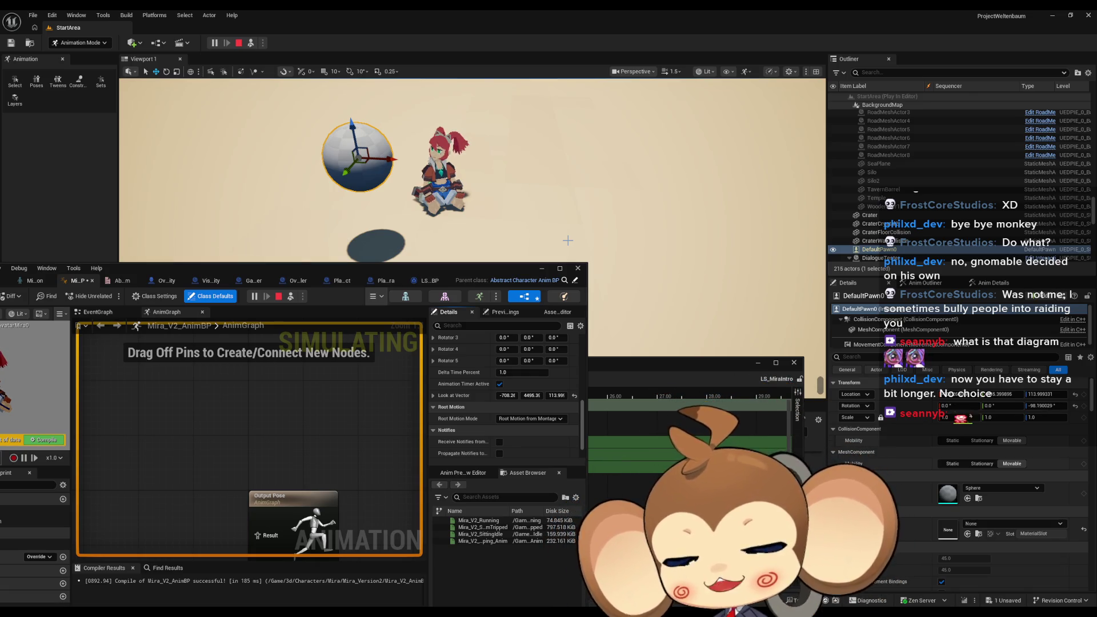
pyautogui.click(578, 279)
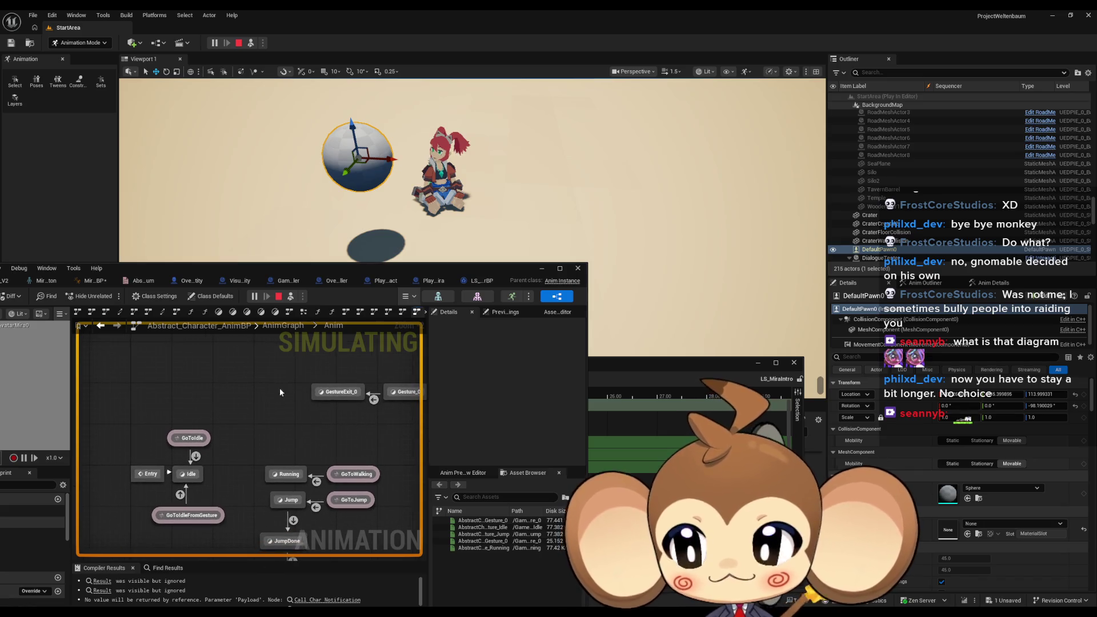
# Step: Inspect the Look At node wiring in the parent Abstract_Character_AnimBP AnimGraph, then return to LS_MiraIntro
pyautogui.moveTo(201, 267); pyautogui.dragTo(421, 257)
pyautogui.scroll(-1, 204, 523)
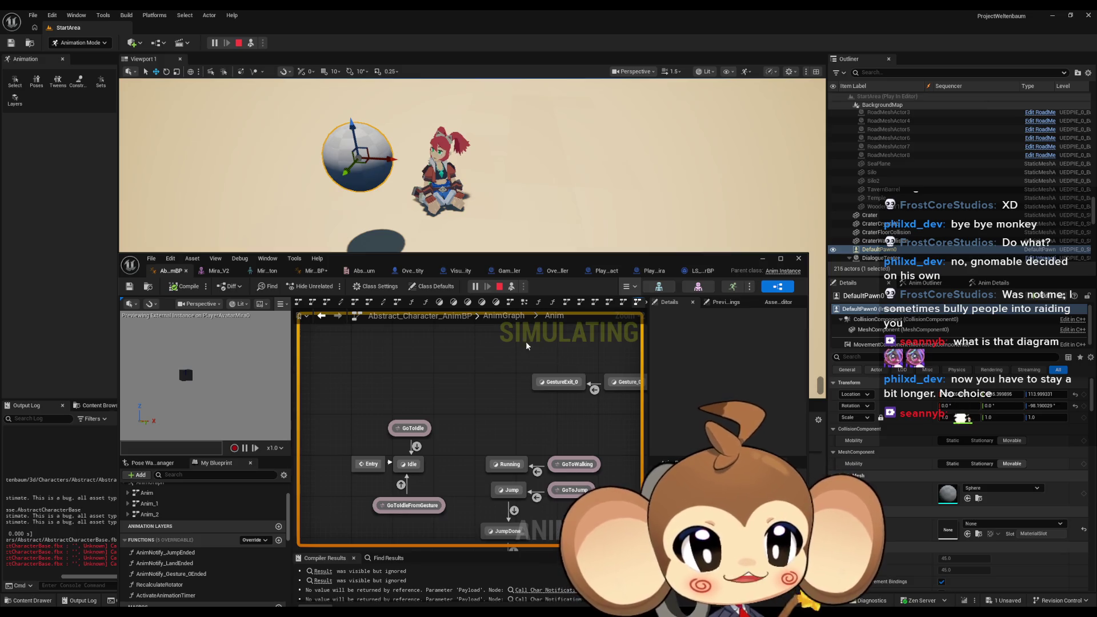
pyautogui.scroll(3, 173, 551)
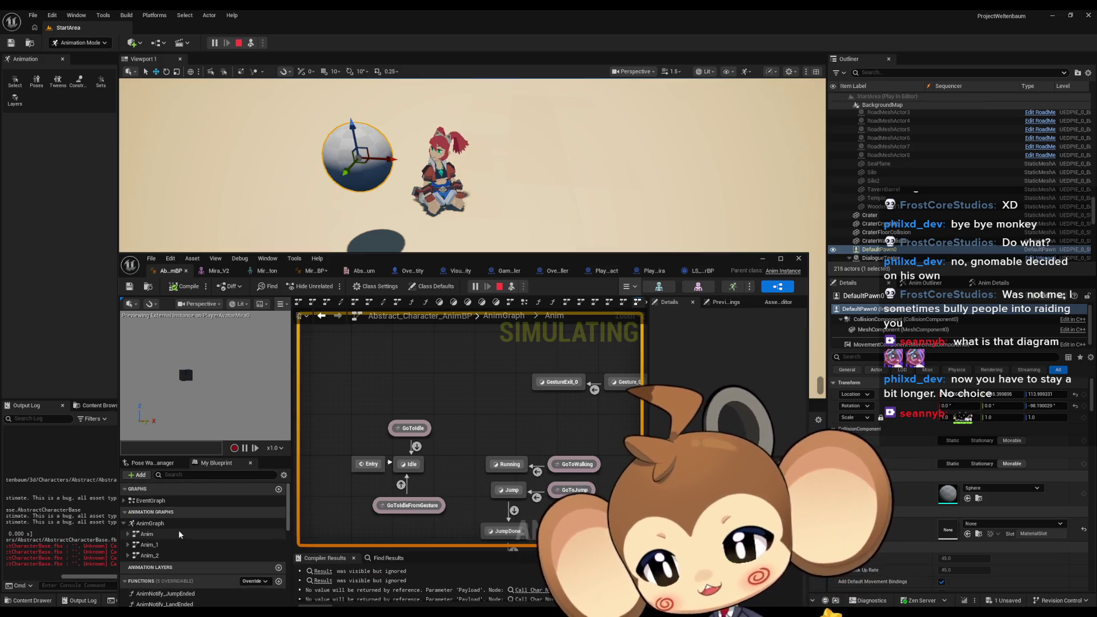
pyautogui.doubleClick(171, 524)
pyautogui.scroll(5, 510, 423)
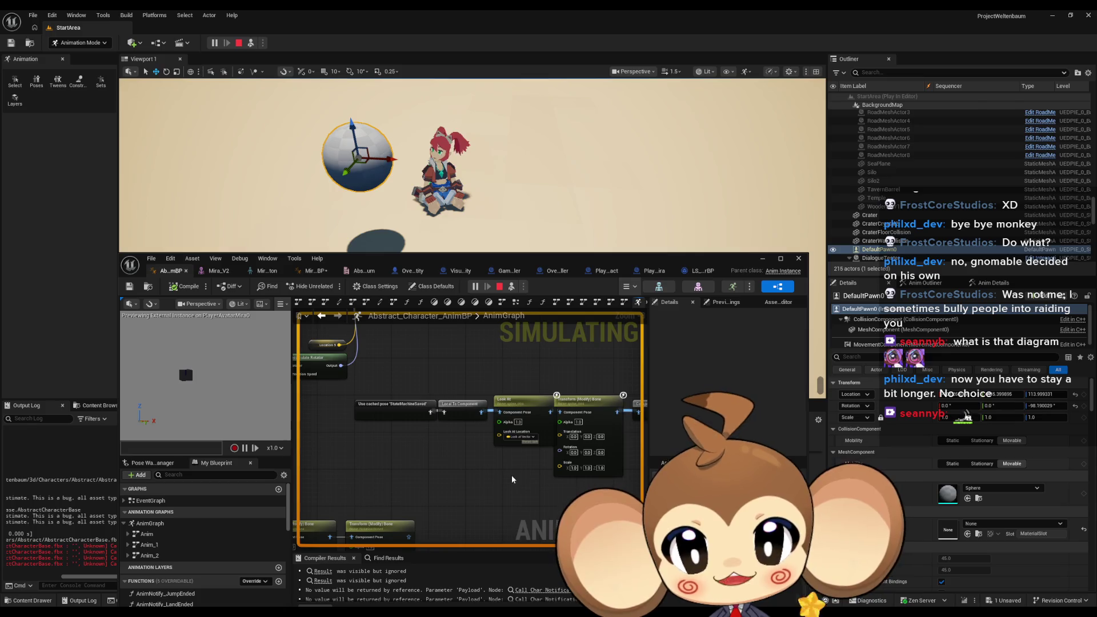
pyautogui.moveTo(517, 482); pyautogui.dragTo(502, 496)
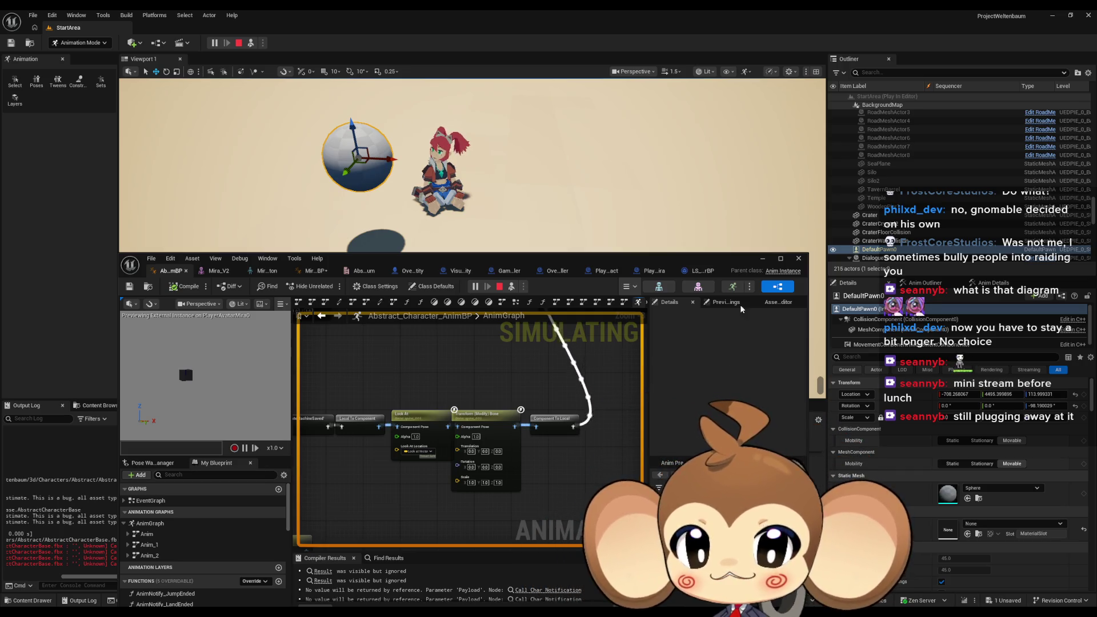
pyautogui.hotkey('alt', 'Tab')
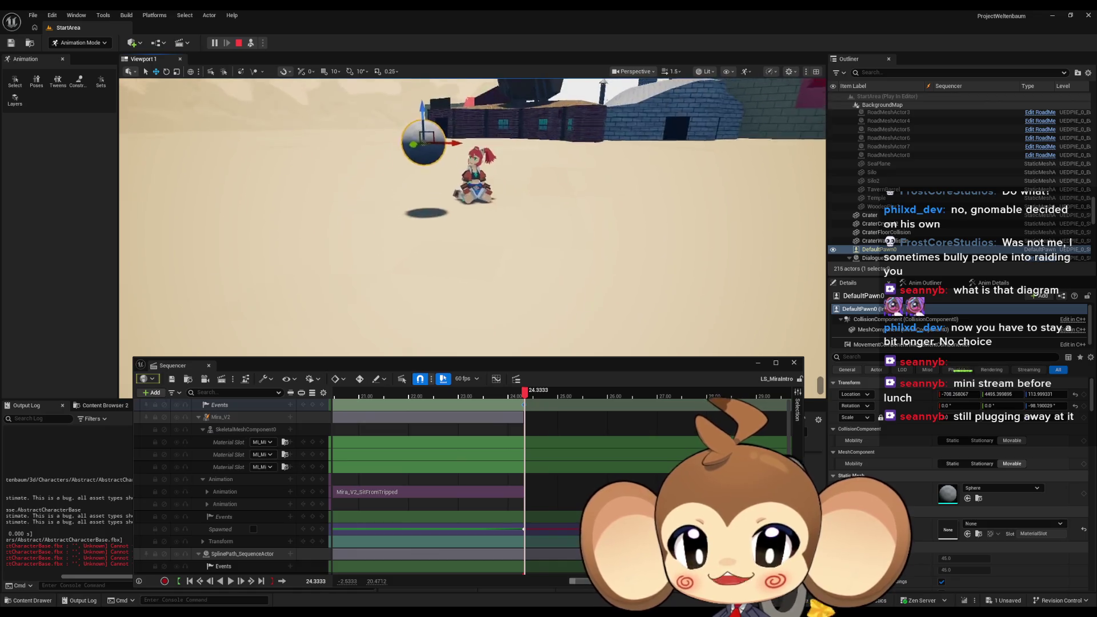